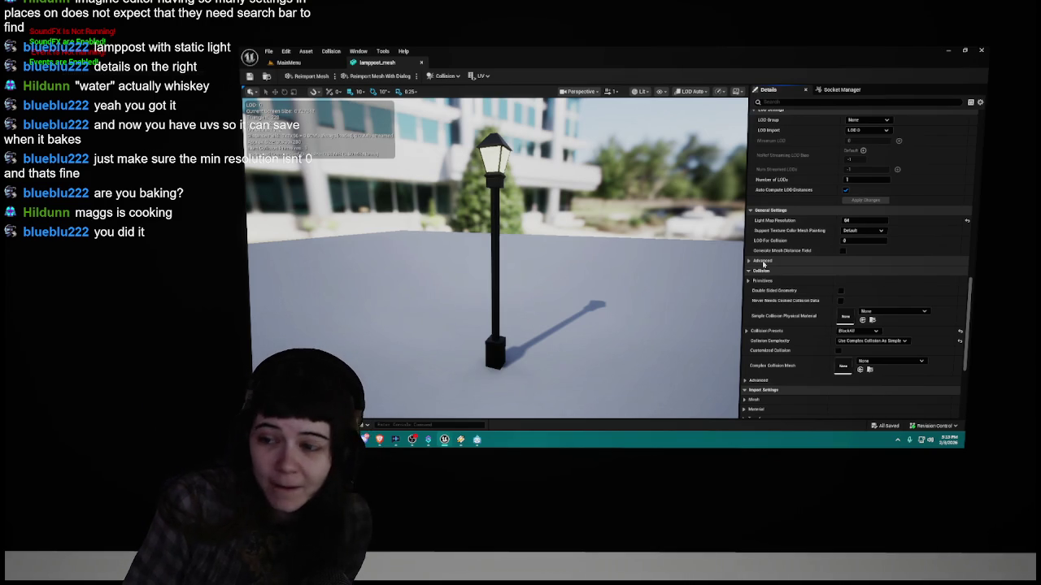
Step: Open Project Settings and filter them by 'generate lightm' to reach Generate Lightmap UVs
{"action": "scroll", "coordinate": [763, 264], "scroll_direction": "up", "scroll_amount": 2}
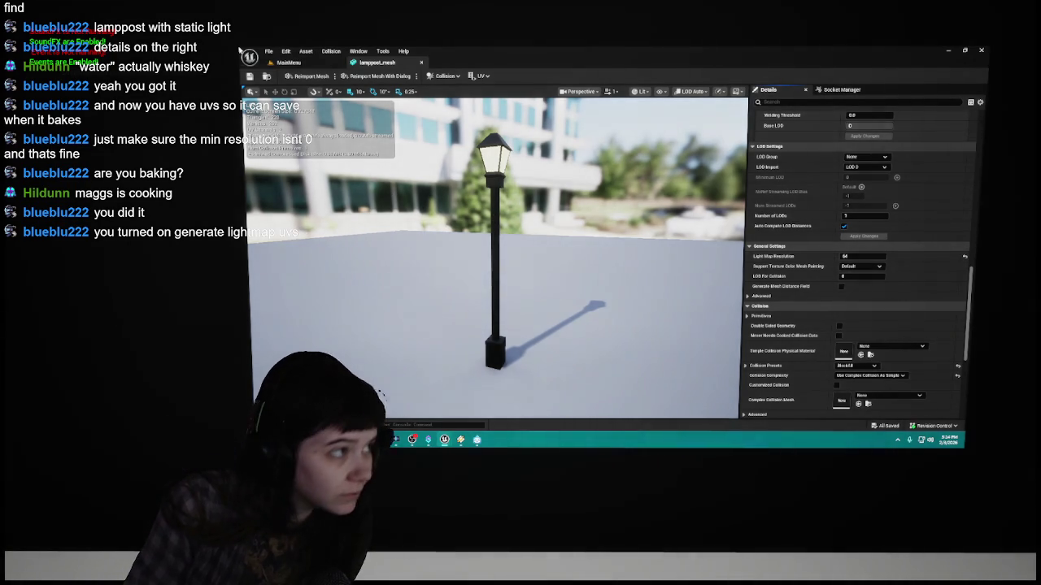
{"action": "left_click", "coordinate": [286, 51]}
{"action": "key", "text": "Escape"}
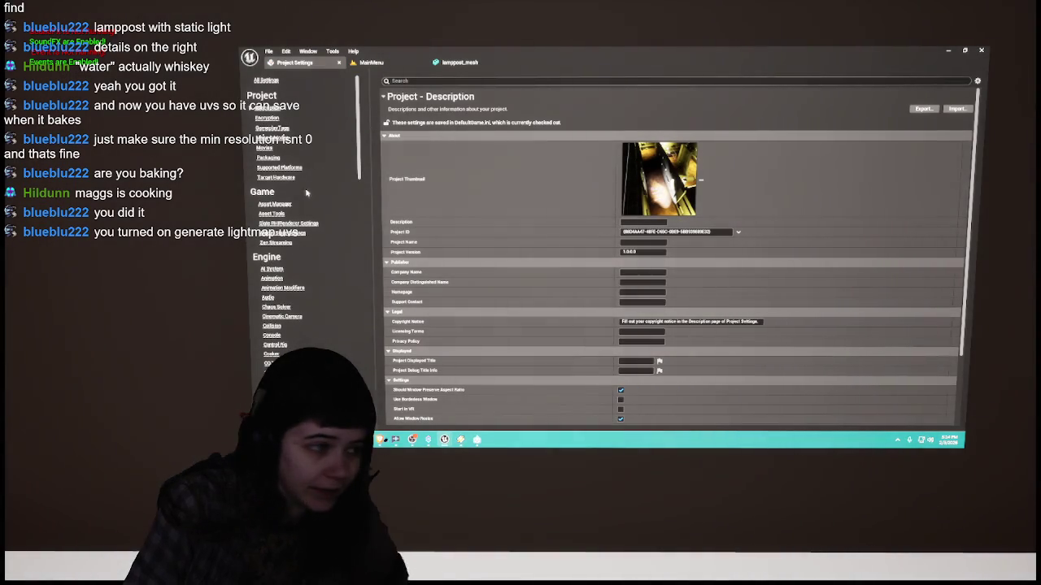
{"action": "left_click", "coordinate": [518, 81]}
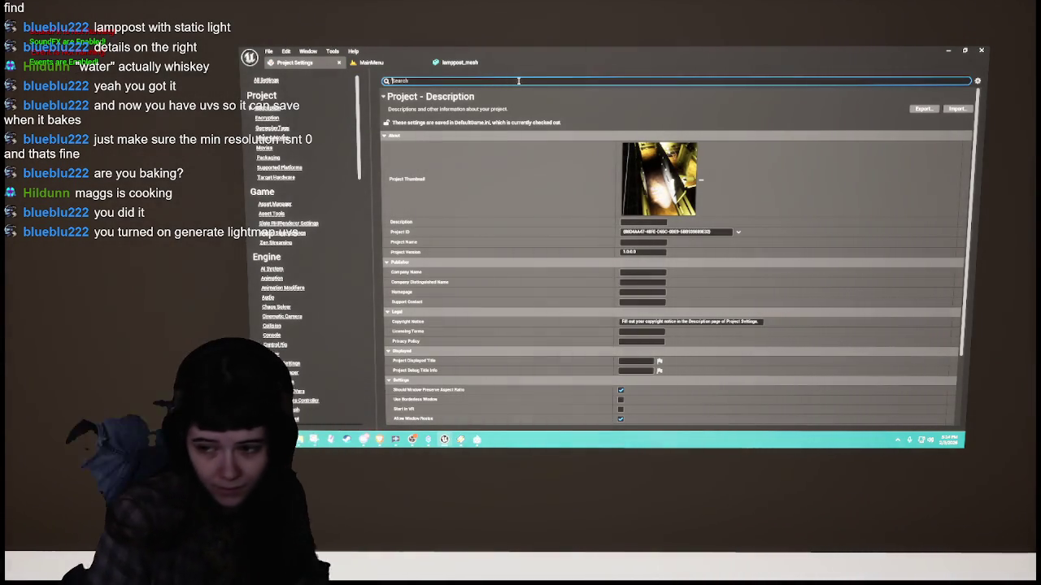
{"action": "type", "text": "generat"}
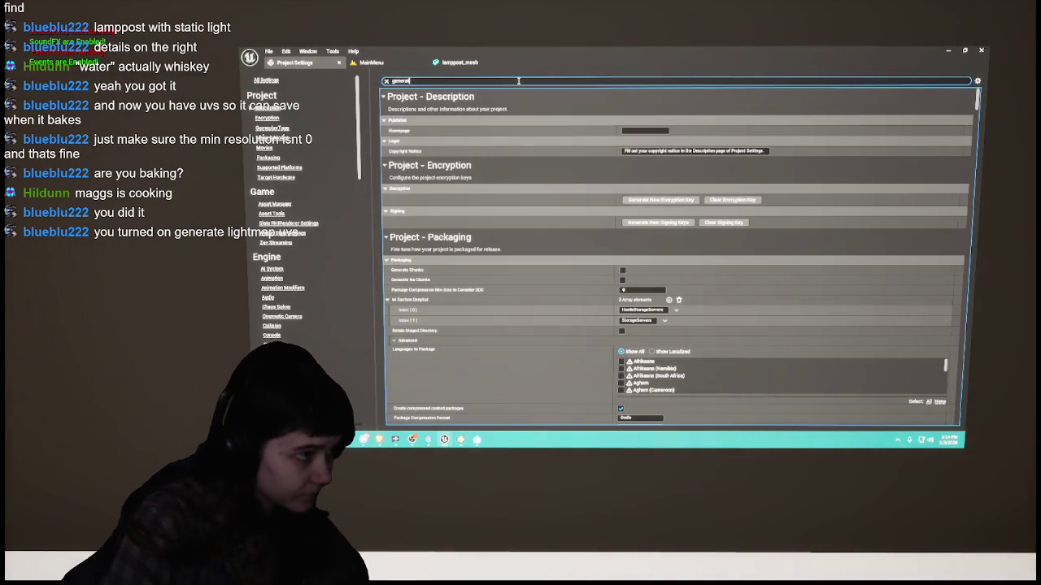
{"action": "type", "text": "e"}
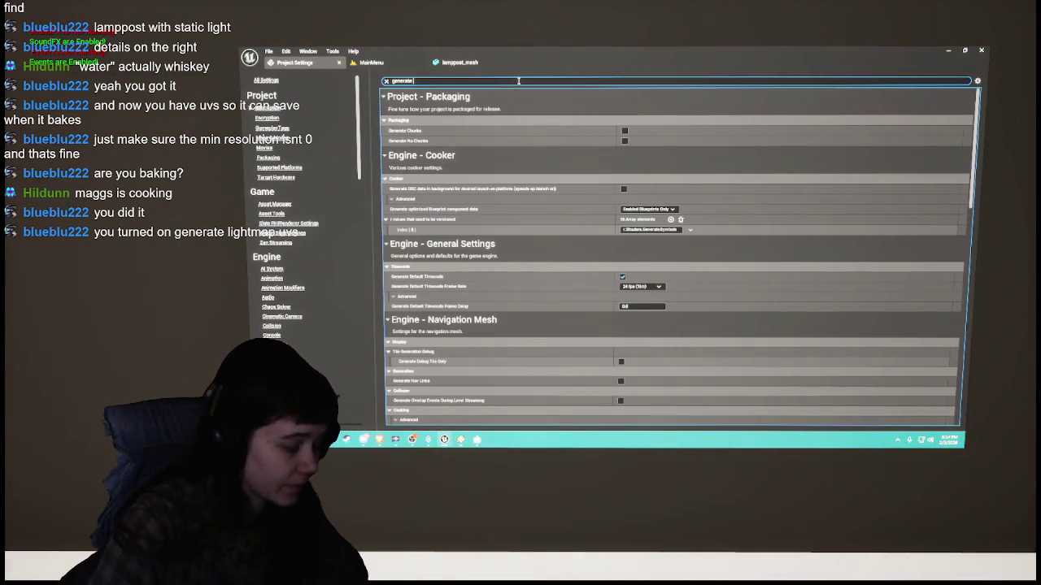
{"action": "type", "text": " lightmap"}
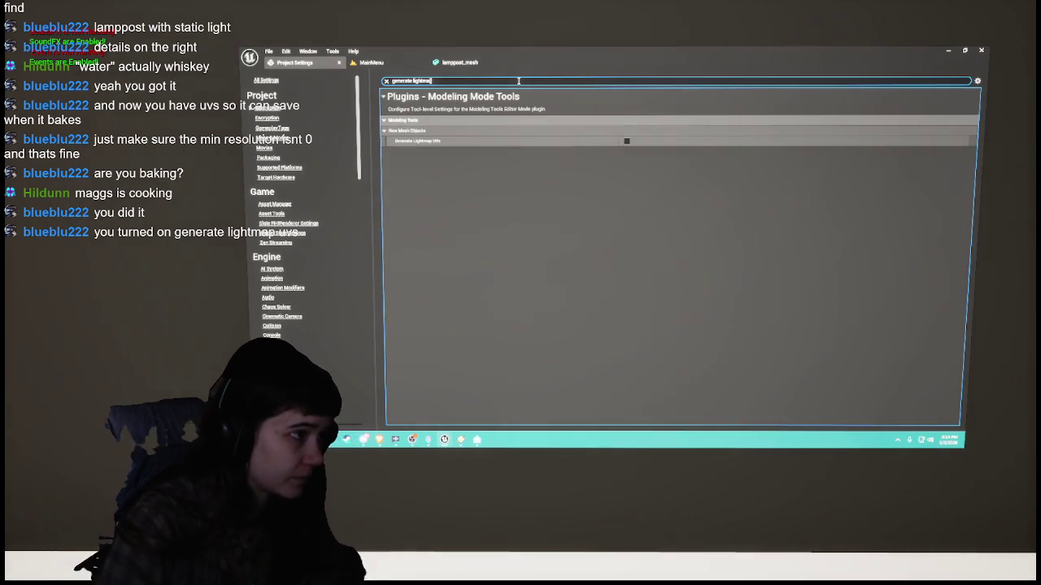
{"action": "key", "text": "BackSpace"}
{"action": "key", "text": "BackSpace"}
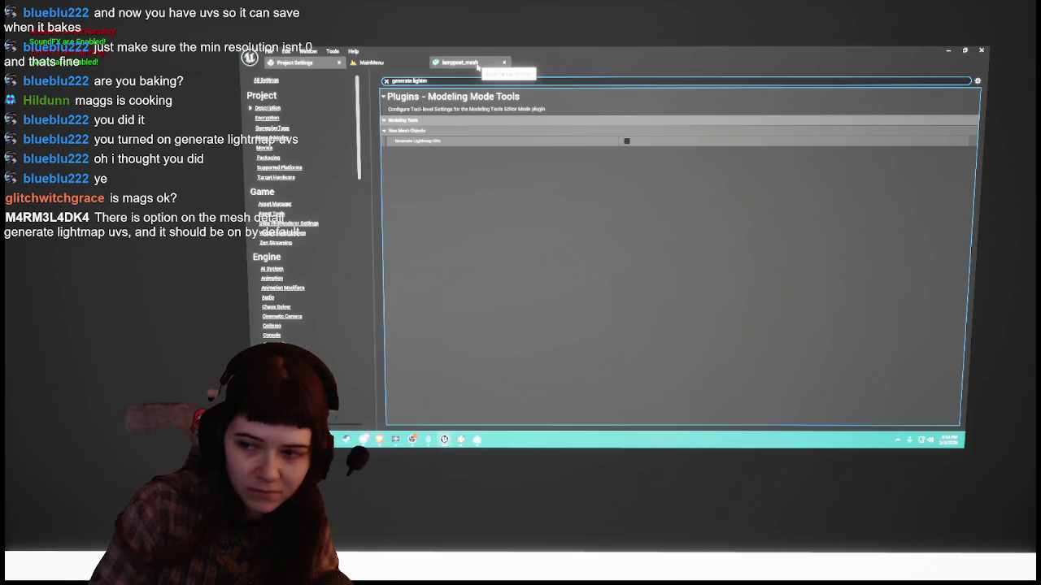
Step: Return to the lamppost_mesh tab and scroll its details down to Ray Tracing and Navigation
{"action": "left_click", "coordinate": [460, 62]}
{"action": "scroll", "coordinate": [807, 313], "scroll_direction": "down", "scroll_amount": 5}
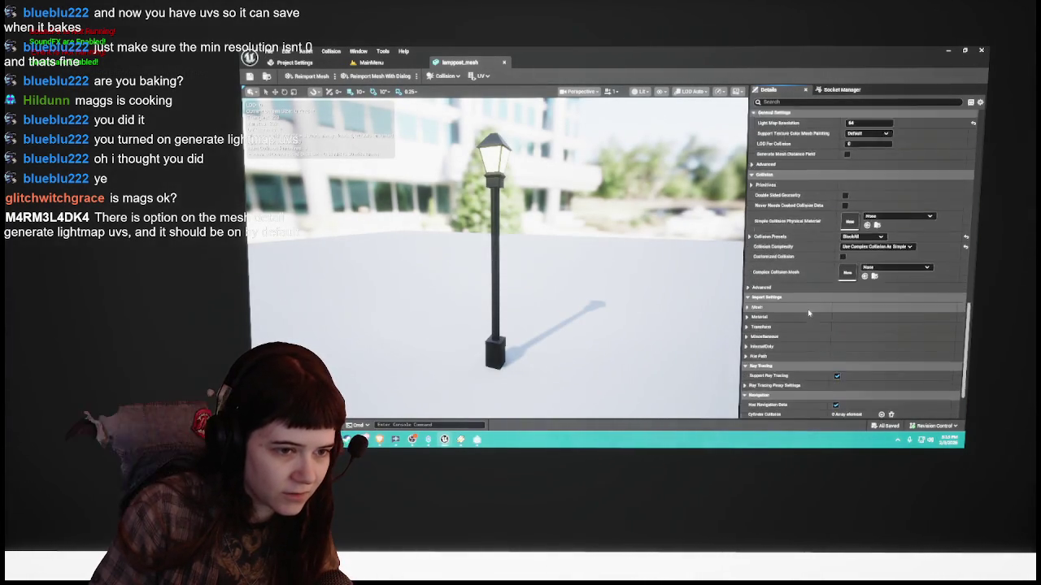
{"action": "scroll", "coordinate": [808, 312], "scroll_direction": "down", "scroll_amount": 1}
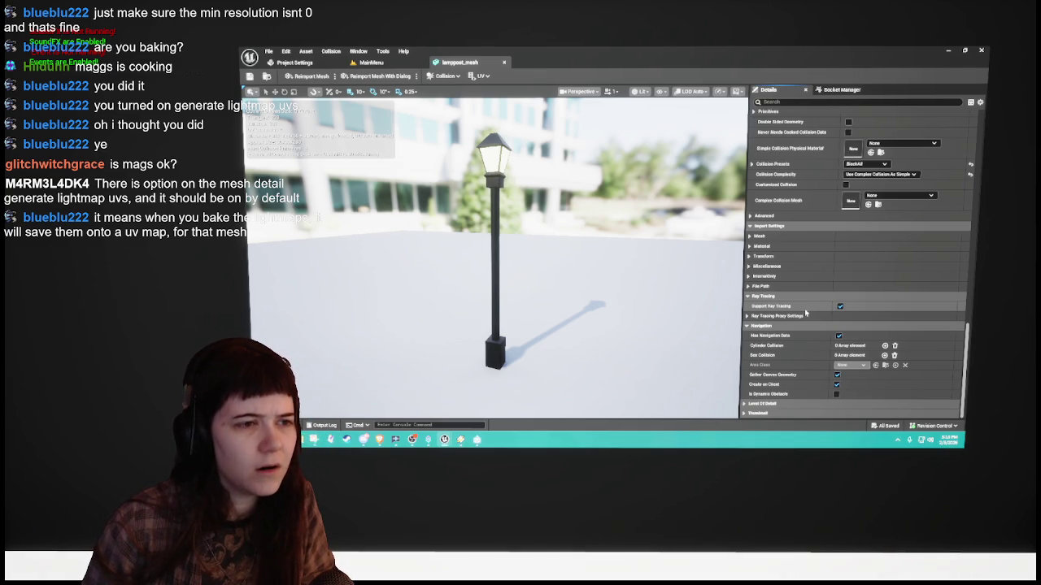
{"action": "left_click", "coordinate": [478, 76]}
{"action": "left_click", "coordinate": [493, 103]}
{"action": "left_click", "coordinate": [478, 76]}
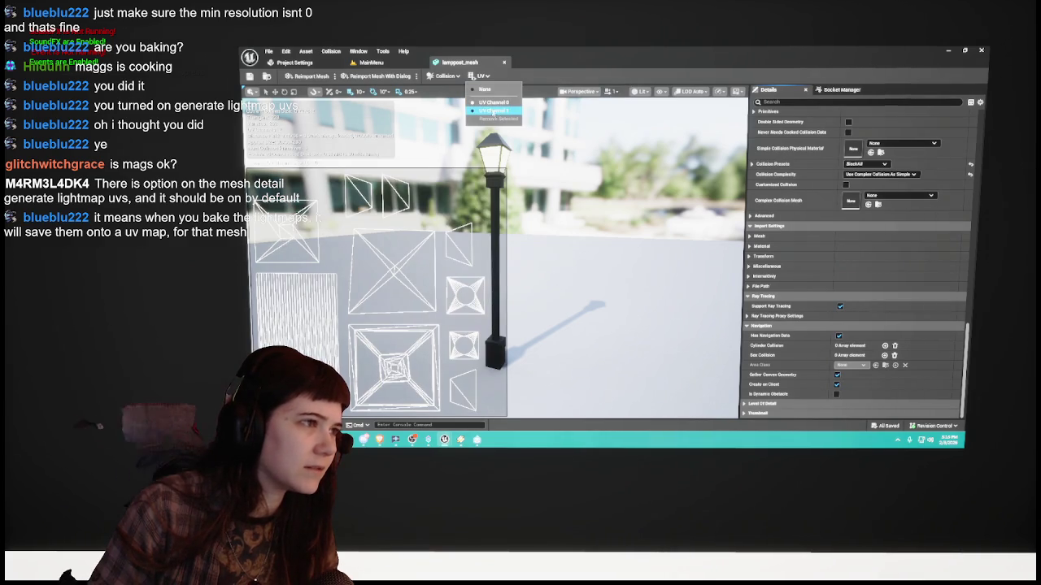
{"action": "left_click", "coordinate": [493, 109]}
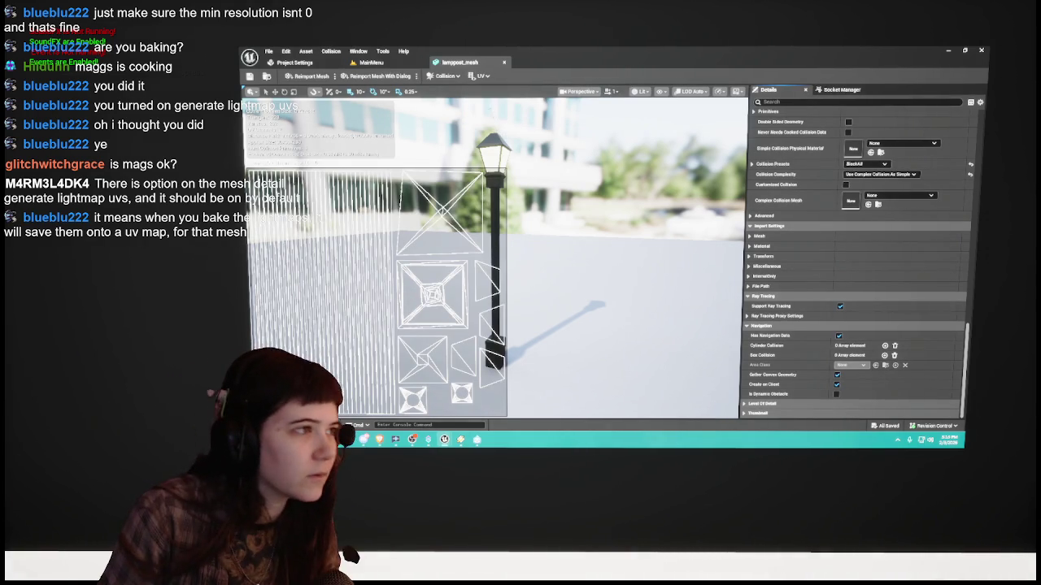
{"action": "left_click", "coordinate": [480, 77]}
{"action": "left_click", "coordinate": [485, 88]}
{"action": "scroll", "coordinate": [825, 302], "scroll_direction": "up", "scroll_amount": 5}
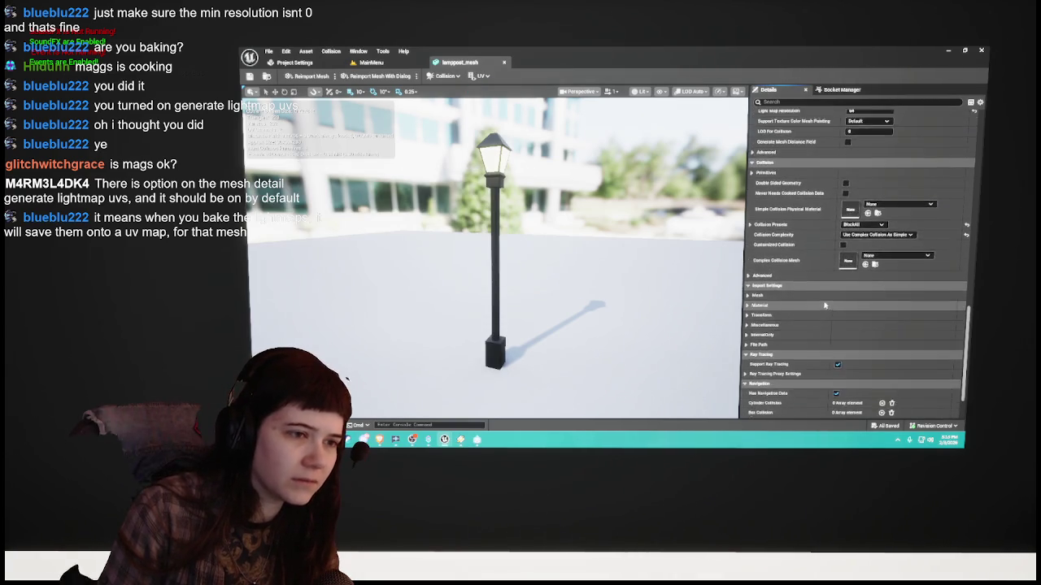
{"action": "scroll", "coordinate": [825, 302], "scroll_direction": "up", "scroll_amount": 10}
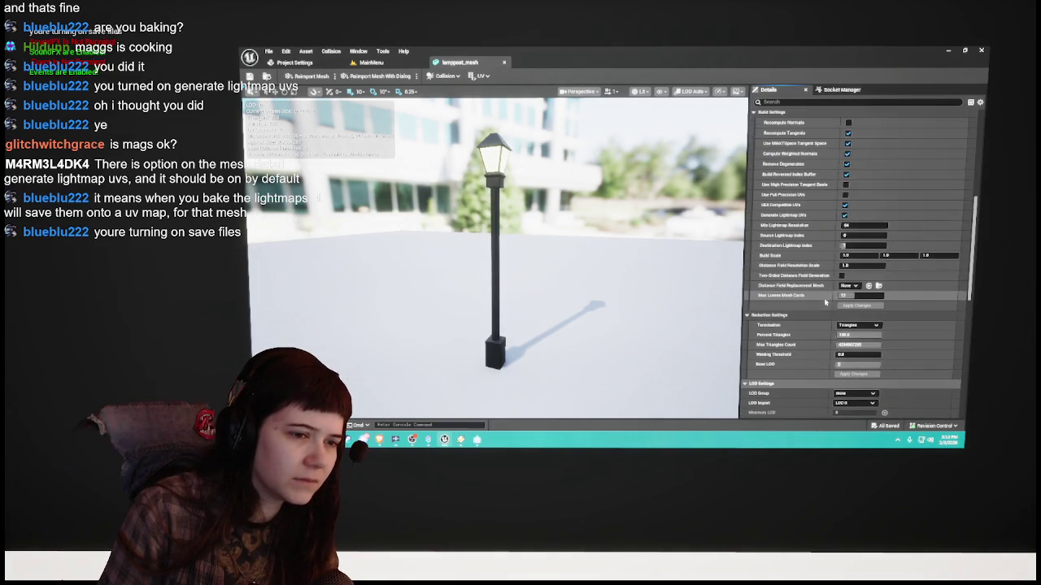
{"action": "scroll", "coordinate": [825, 302], "scroll_direction": "up", "scroll_amount": 3}
{"action": "left_click", "coordinate": [661, 91]}
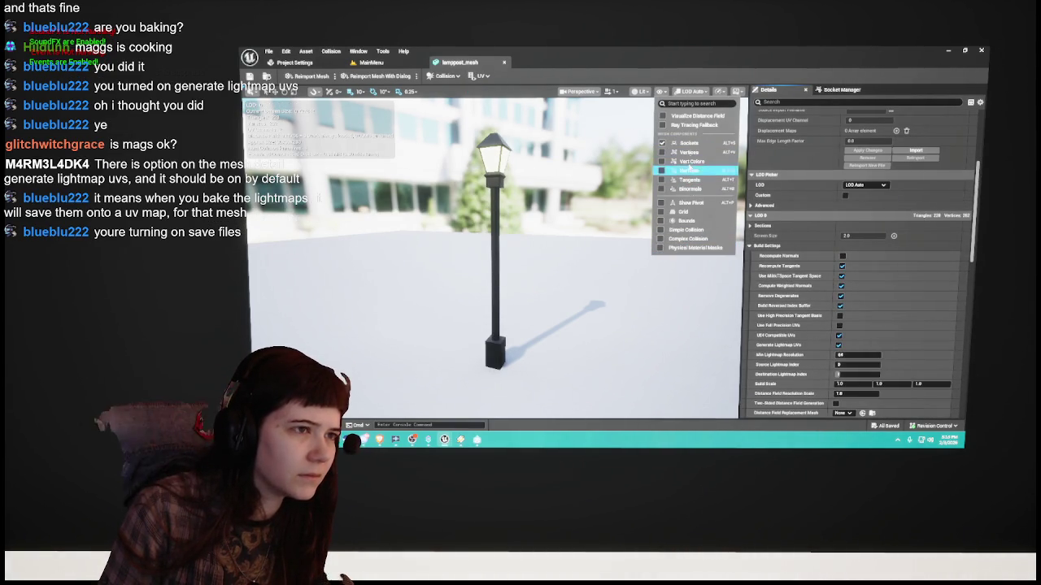
{"action": "left_click", "coordinate": [661, 91]}
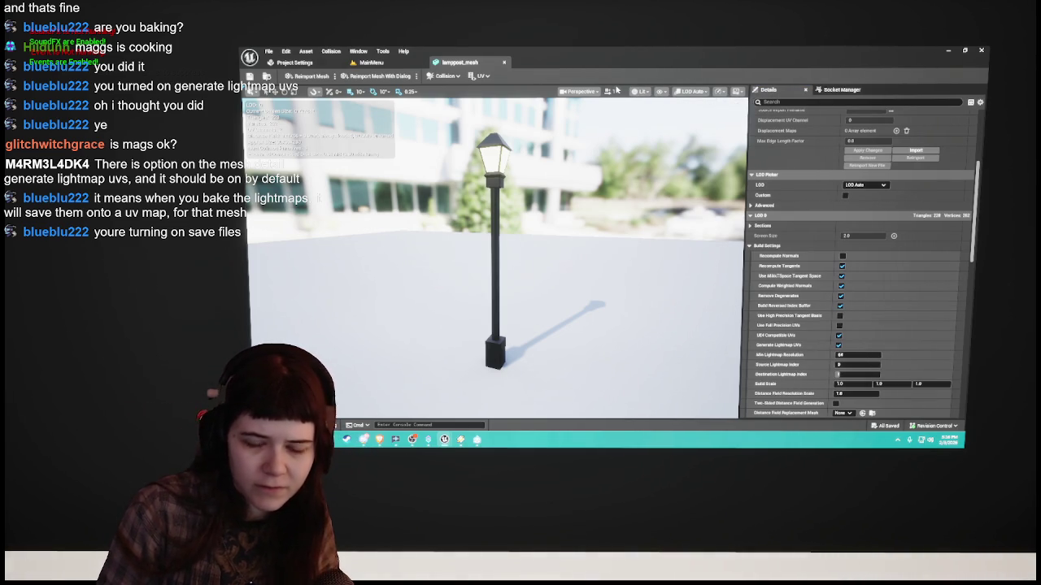
{"action": "scroll", "coordinate": [832, 300], "scroll_direction": "up", "scroll_amount": 5}
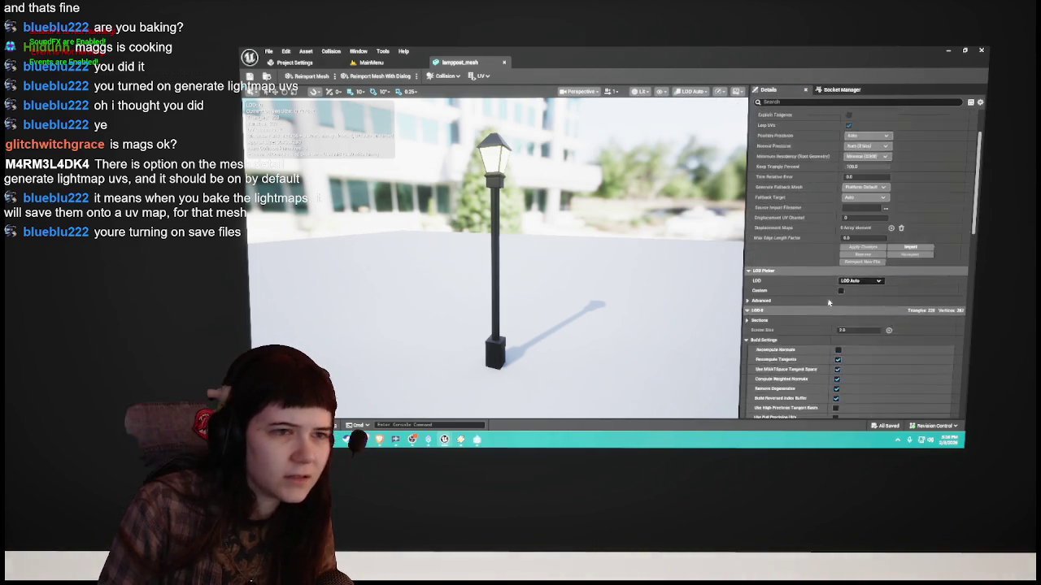
{"action": "scroll", "coordinate": [831, 297], "scroll_direction": "down", "scroll_amount": 3}
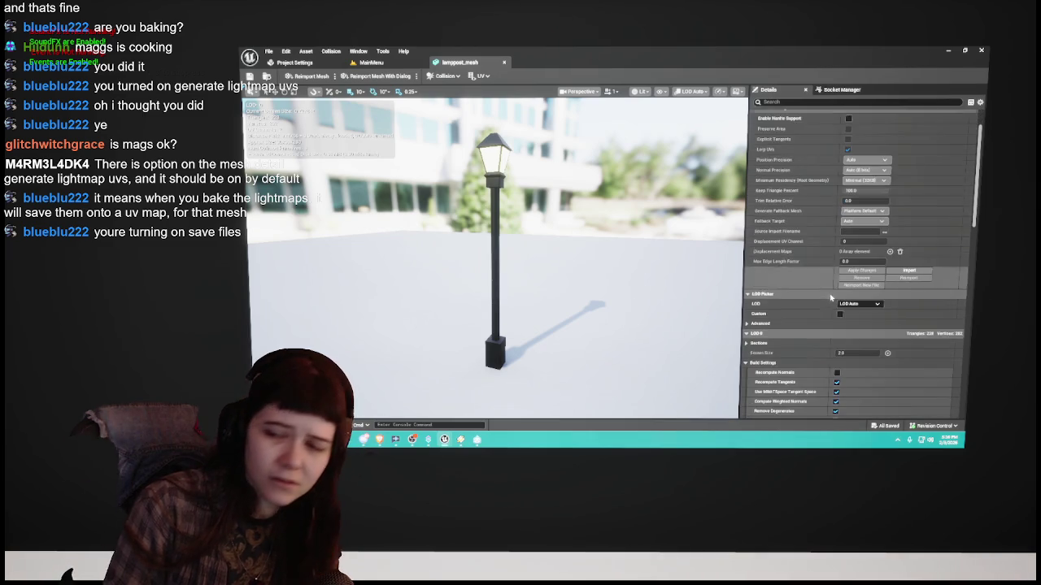
{"action": "scroll", "coordinate": [831, 295], "scroll_direction": "up", "scroll_amount": 3}
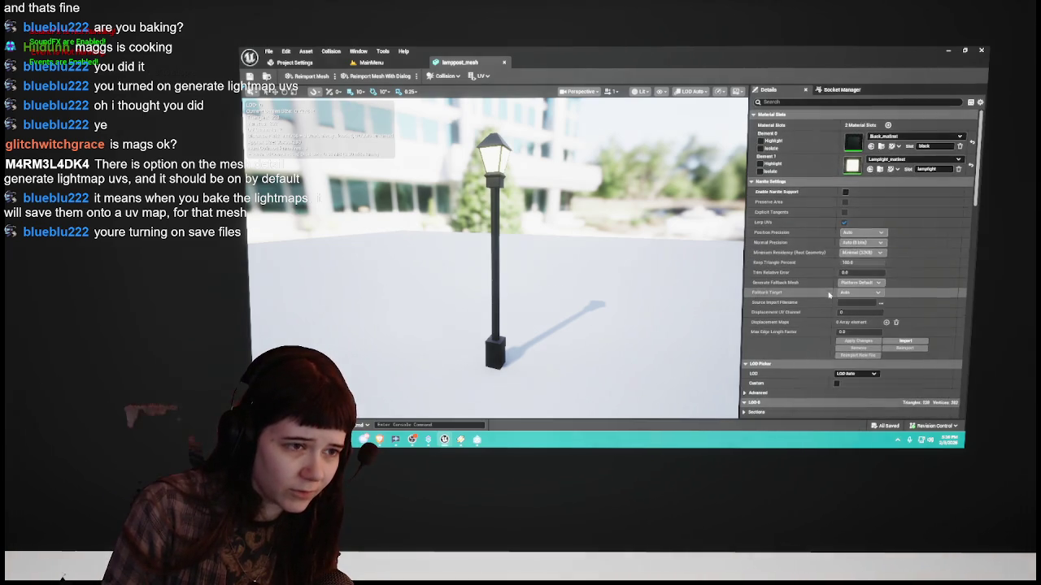
{"action": "left_click", "coordinate": [783, 182]}
{"action": "scroll", "coordinate": [788, 237], "scroll_direction": "down", "scroll_amount": 5}
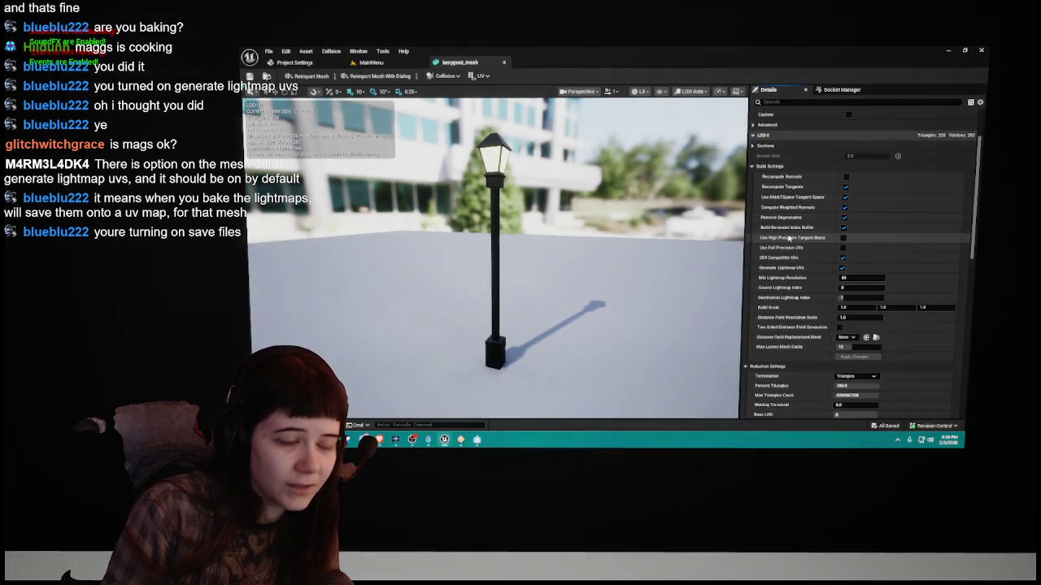
{"action": "scroll", "coordinate": [788, 237], "scroll_direction": "down", "scroll_amount": 6}
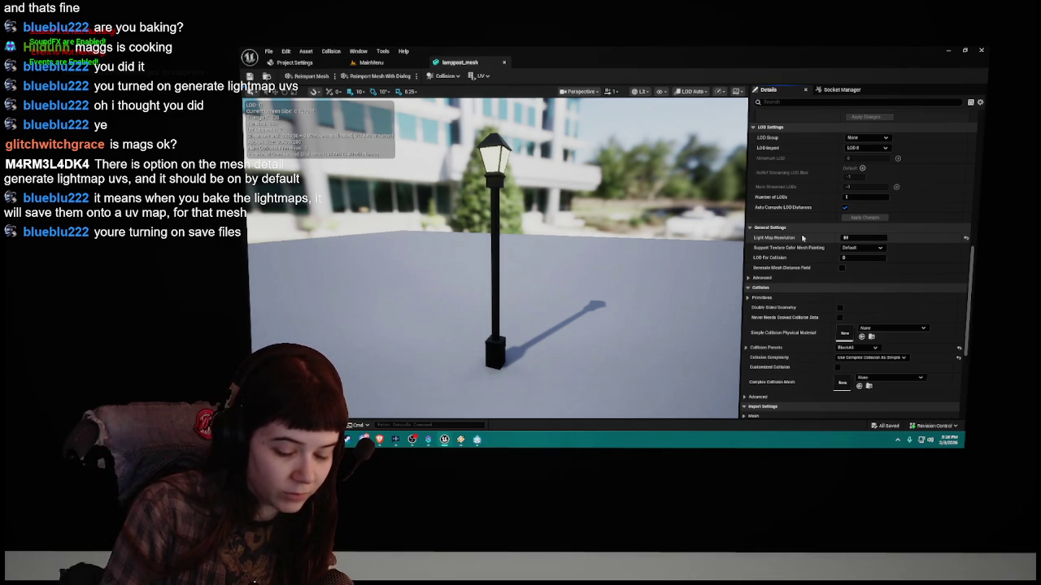
{"action": "scroll", "coordinate": [802, 237], "scroll_direction": "down", "scroll_amount": 3}
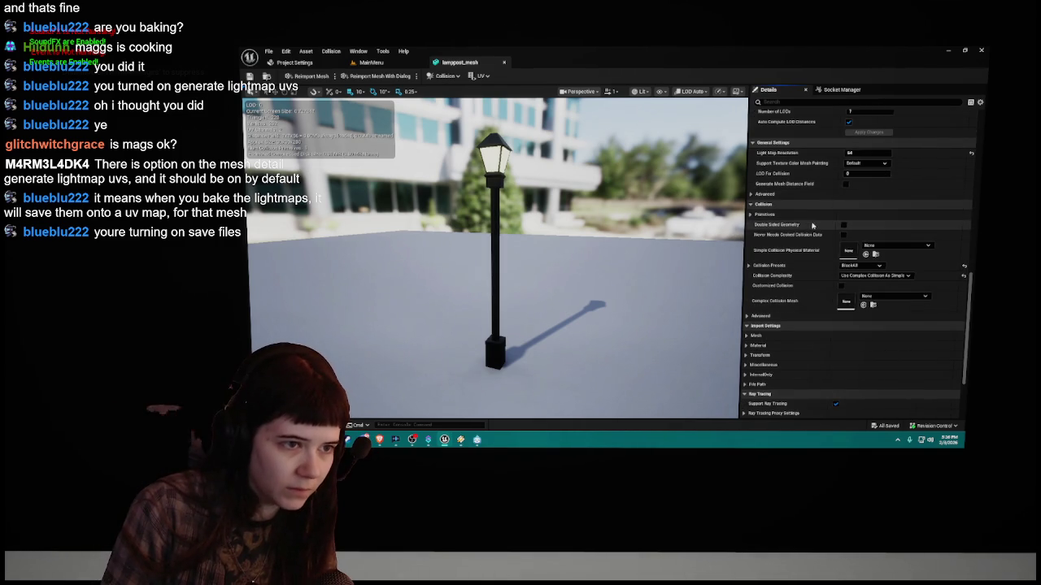
{"action": "scroll", "coordinate": [812, 228], "scroll_direction": "down", "scroll_amount": 3}
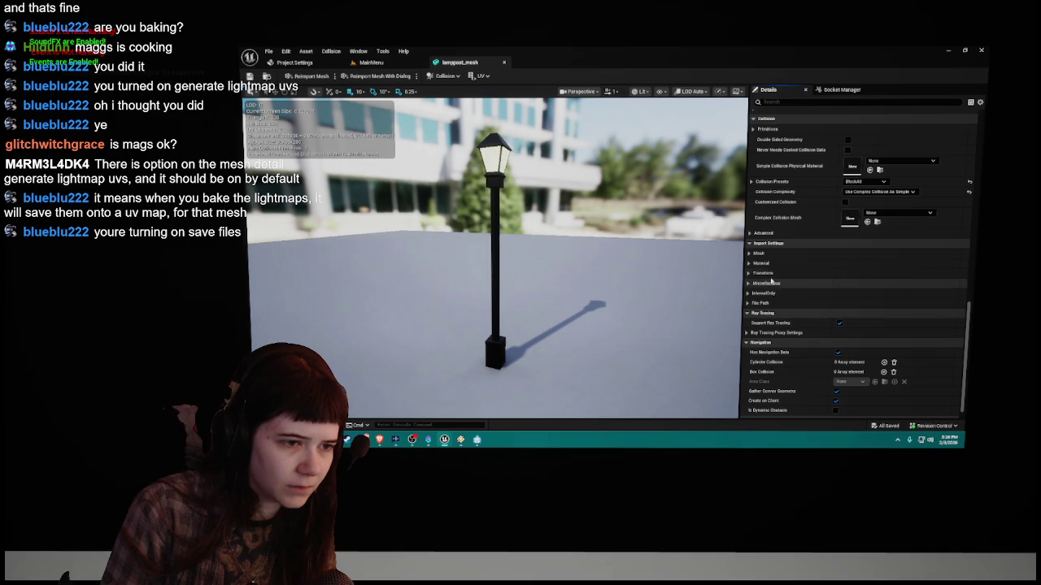
{"action": "scroll", "coordinate": [769, 264], "scroll_direction": "down", "scroll_amount": 1}
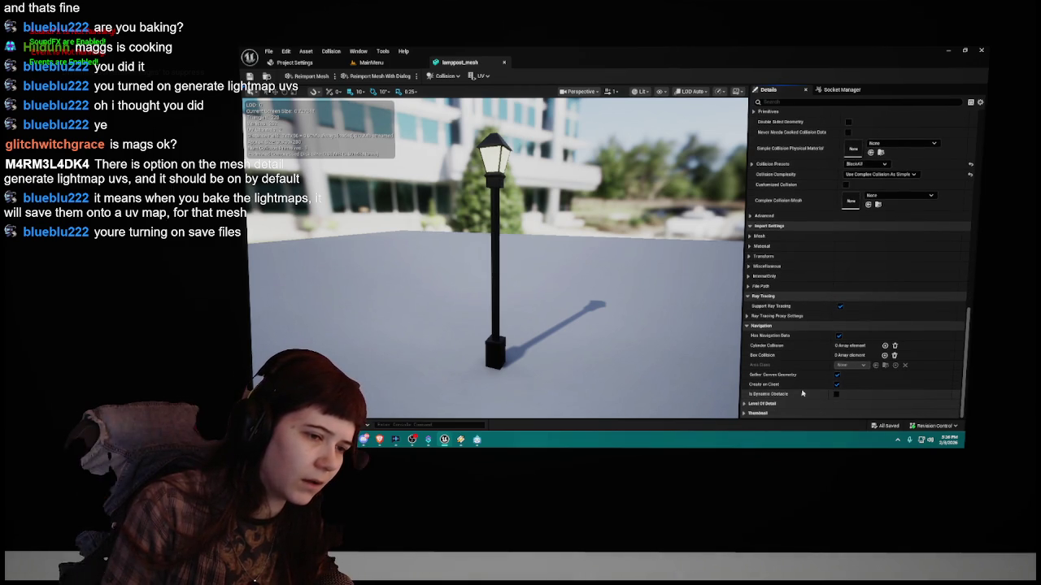
{"action": "left_click", "coordinate": [853, 102]}
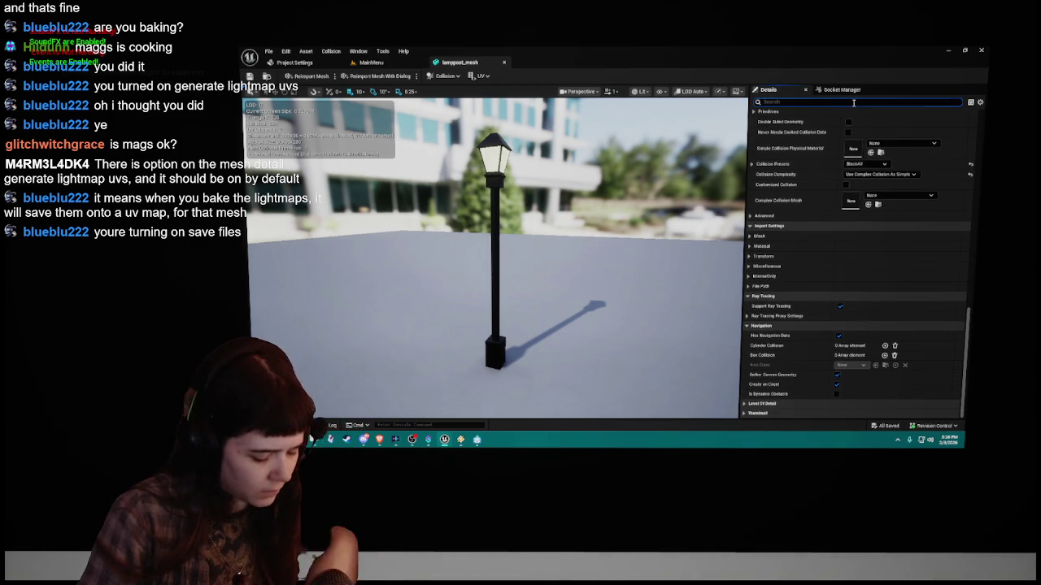
Step: Filter the lamppost mesh details by 'light' to check Destination Lightmap Index 1
{"action": "type", "text": "light"}
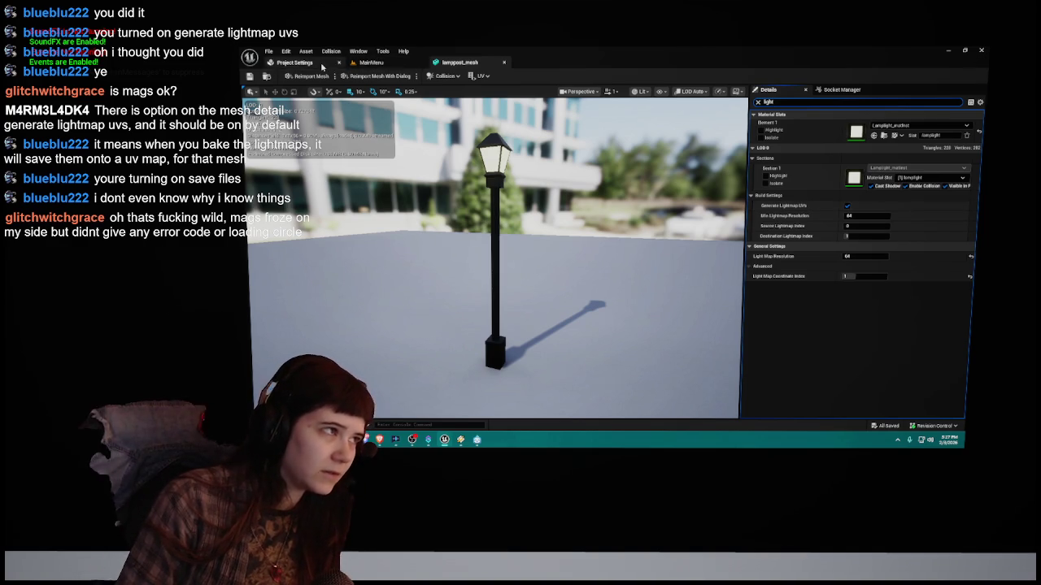
Step: Close Project Settings, clear the mesh details filter, and close the lamppost_mesh editor
{"action": "left_click", "coordinate": [295, 62]}
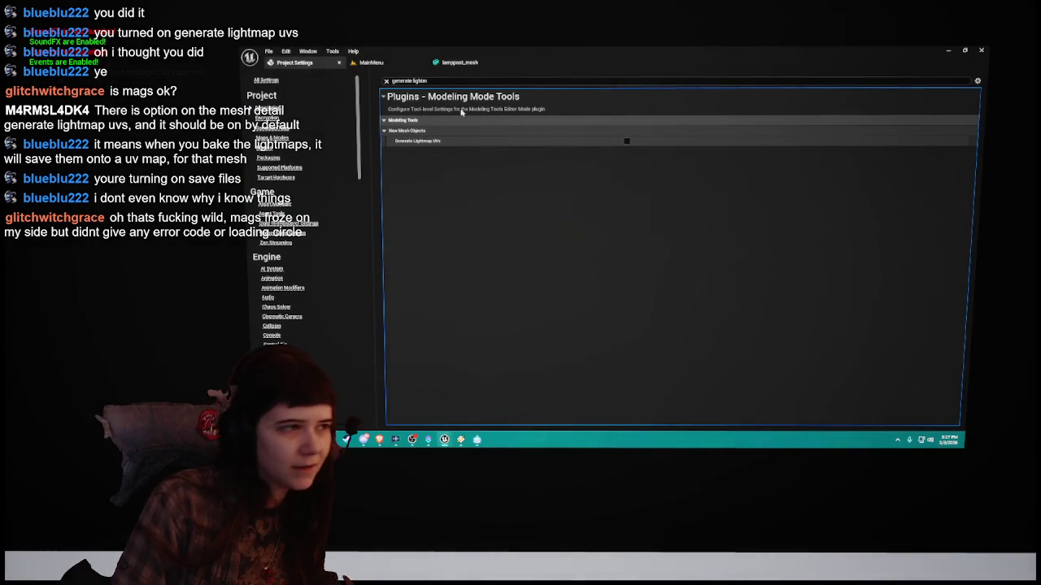
{"action": "left_click", "coordinate": [340, 64]}
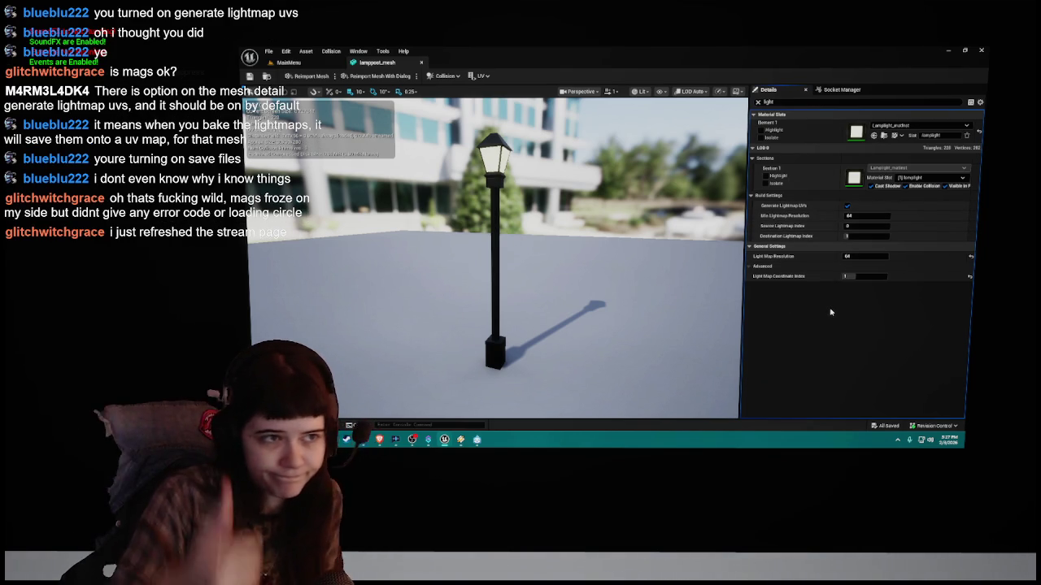
{"action": "left_click", "coordinate": [757, 102]}
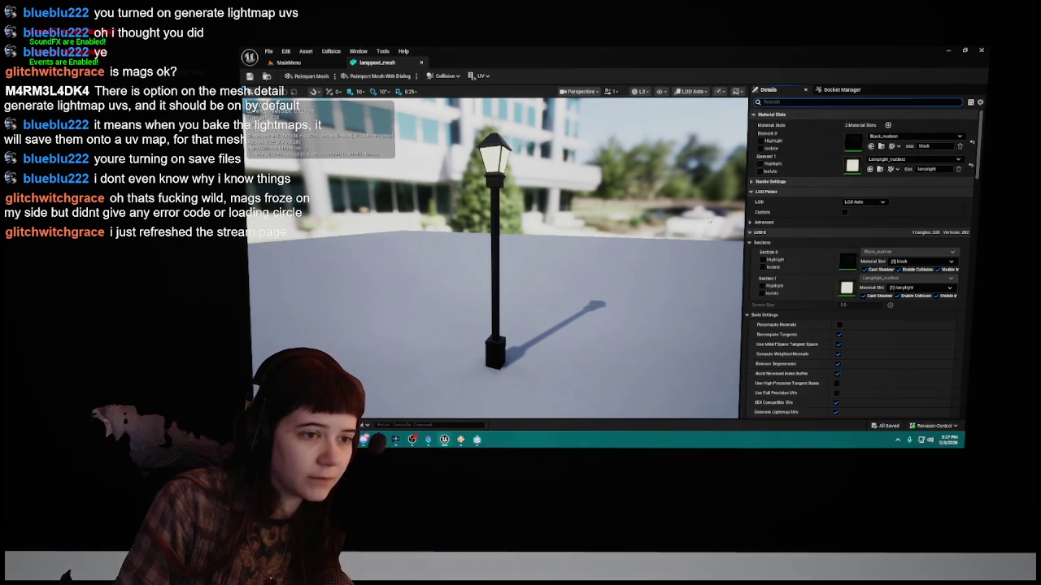
{"action": "left_click", "coordinate": [422, 63]}
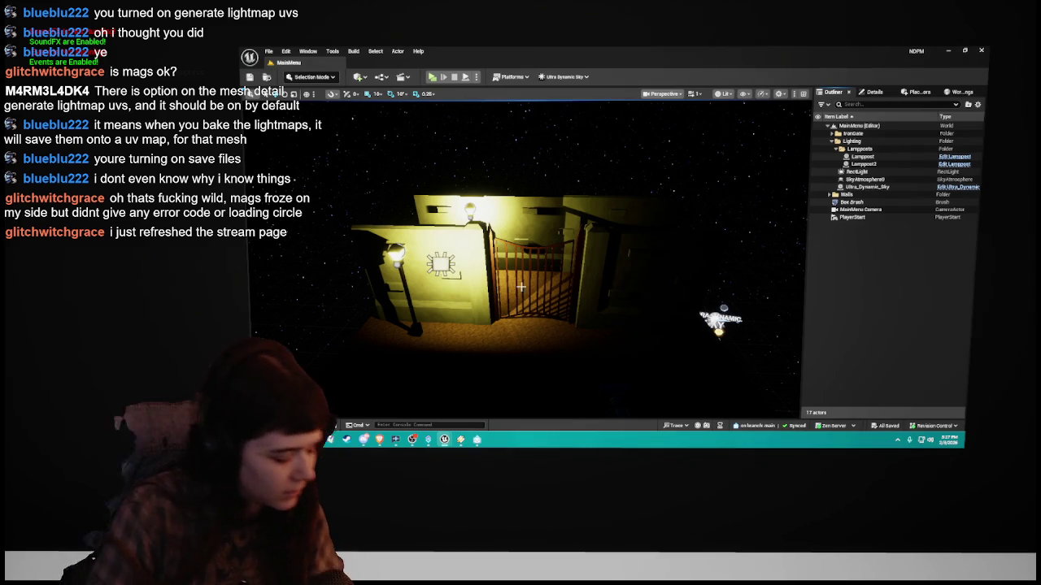
Step: Build lighting only for the MainMenu level, save it, then select Lamppost2
{"action": "mouse_move", "coordinate": [314, 233]}
{"action": "left_mouse_down"}
{"action": "mouse_move", "coordinate": [315, 199]}
{"action": "mouse_move", "coordinate": [306, 203]}
{"action": "mouse_move", "coordinate": [315, 201]}
{"action": "left_mouse_up"}
{"action": "left_click", "coordinate": [354, 50]}
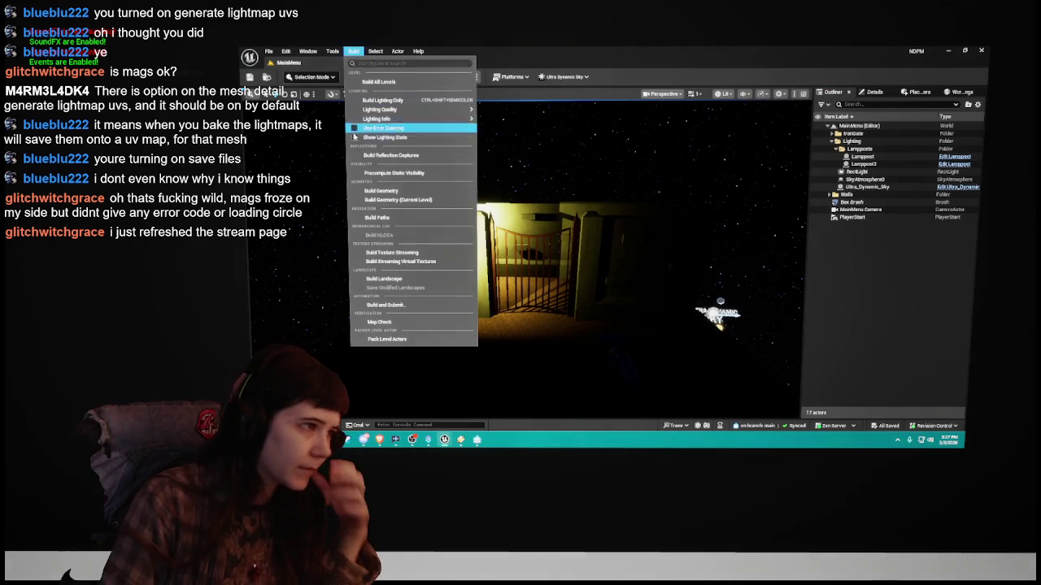
{"action": "left_click", "coordinate": [393, 100]}
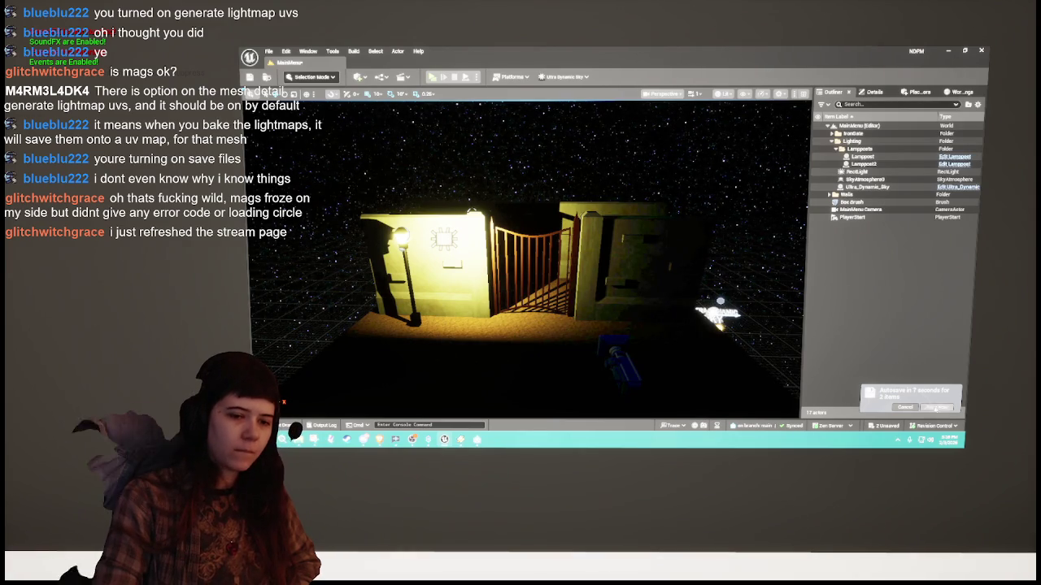
{"action": "left_click", "coordinate": [937, 407]}
{"action": "left_click_drag", "start_coordinate": [565, 279], "coordinate": [559, 268]}
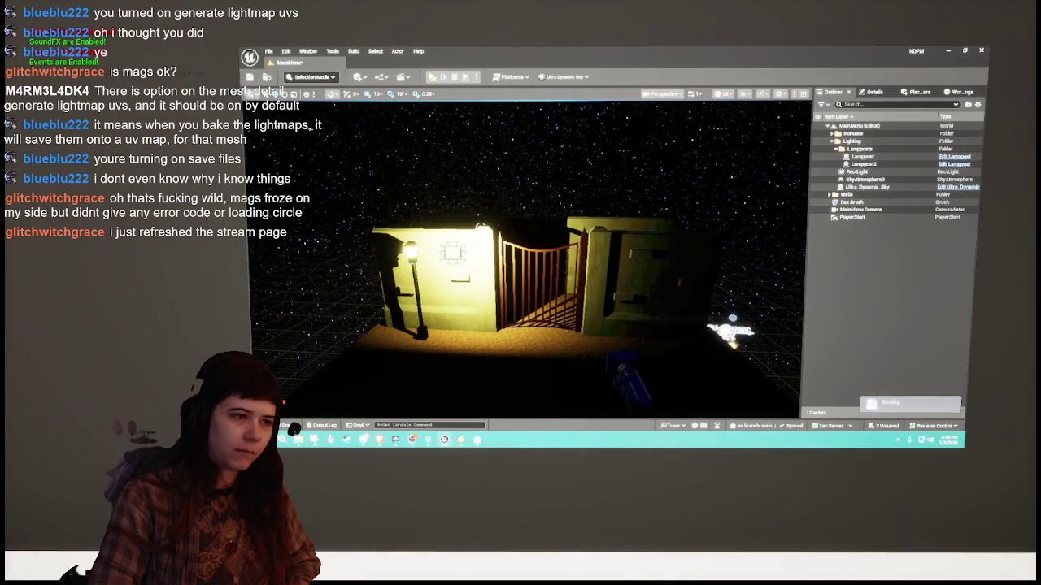
{"action": "left_click", "coordinate": [863, 164]}
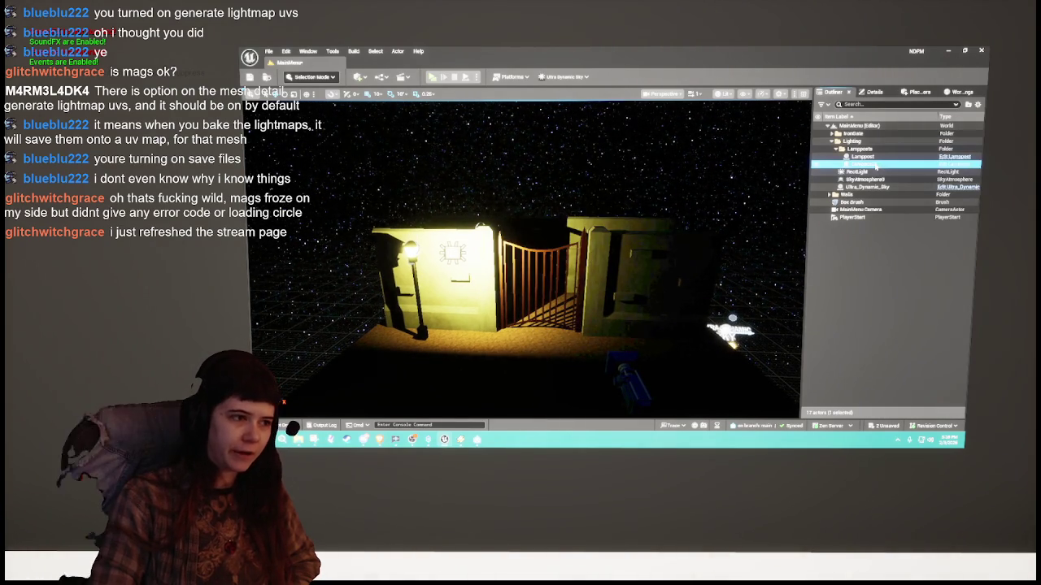
Step: Adjust then restore Lamppost2's PointLight Attenuation Radius, and deselect the lamppost
{"action": "left_click", "coordinate": [872, 96]}
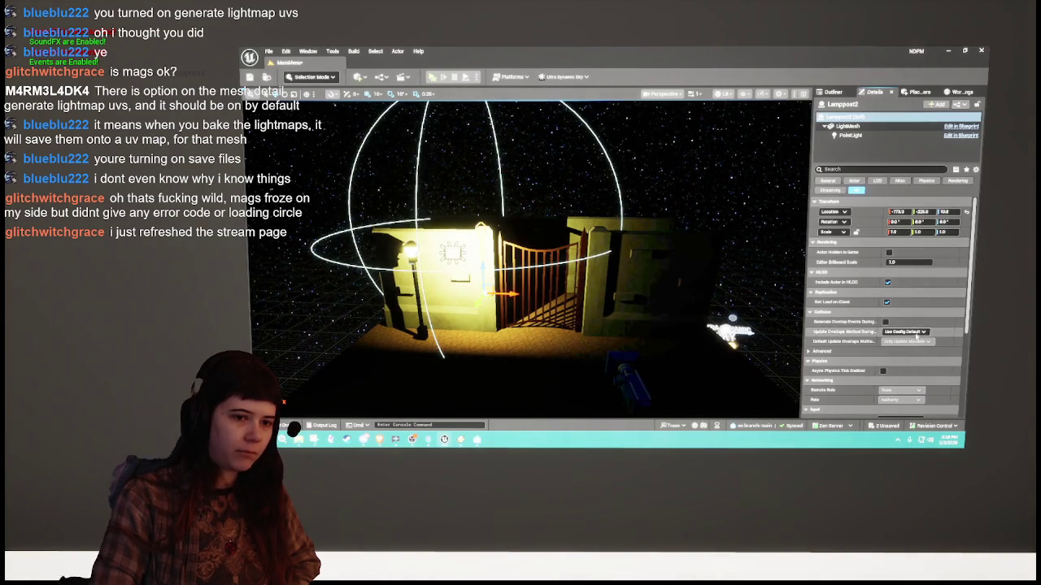
{"action": "left_click", "coordinate": [867, 140]}
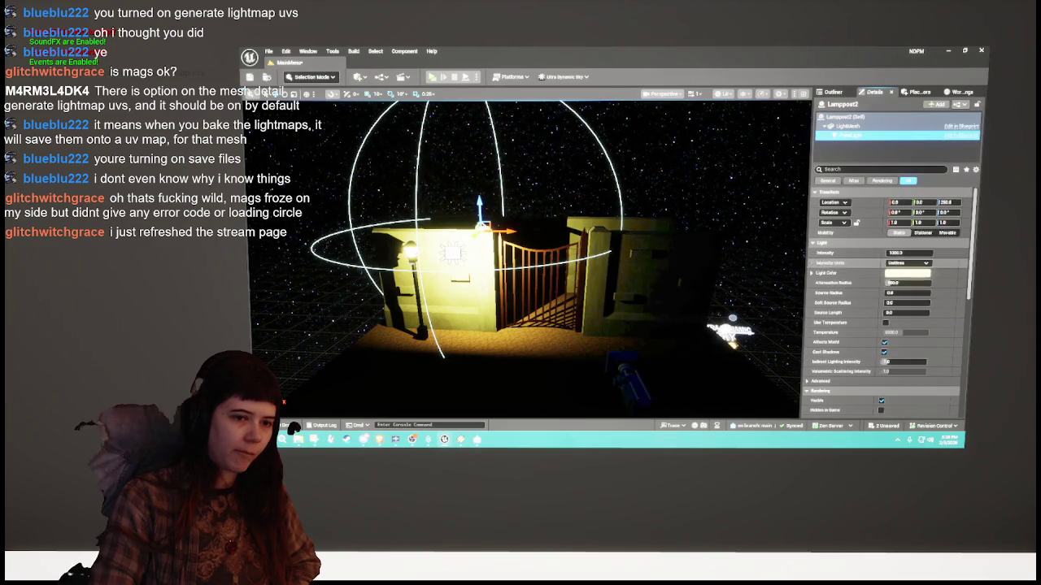
{"action": "left_click_drag", "start_coordinate": [902, 282], "coordinate": [929, 284]}
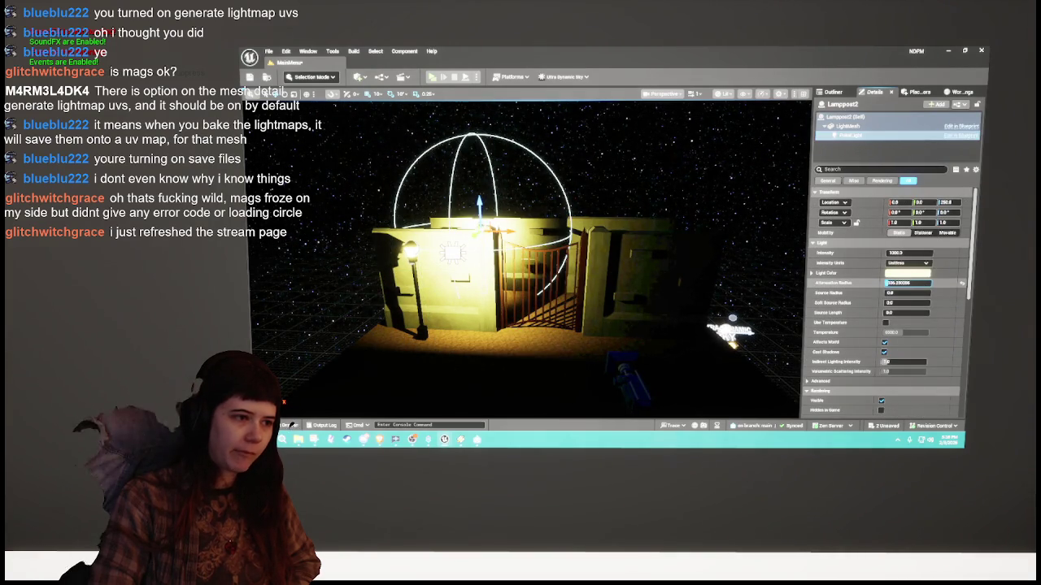
{"action": "left_click", "coordinate": [963, 283]}
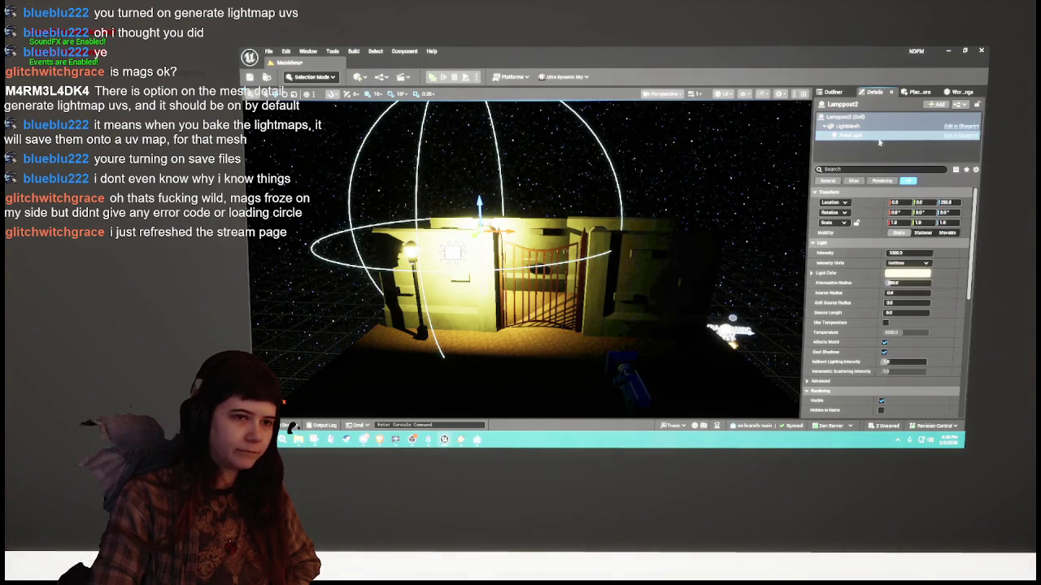
{"action": "left_click", "coordinate": [833, 92]}
{"action": "left_click", "coordinate": [915, 311]}
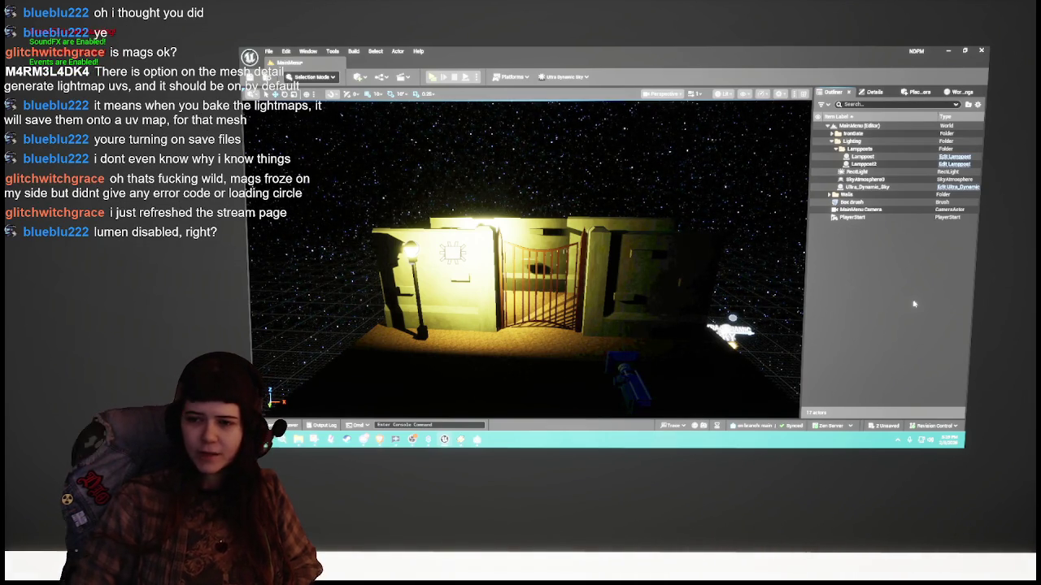
Step: Save the MainMenu level with Ctrl+S
{"action": "key", "text": "ctrl+s"}
{"action": "left_click", "coordinate": [285, 52]}
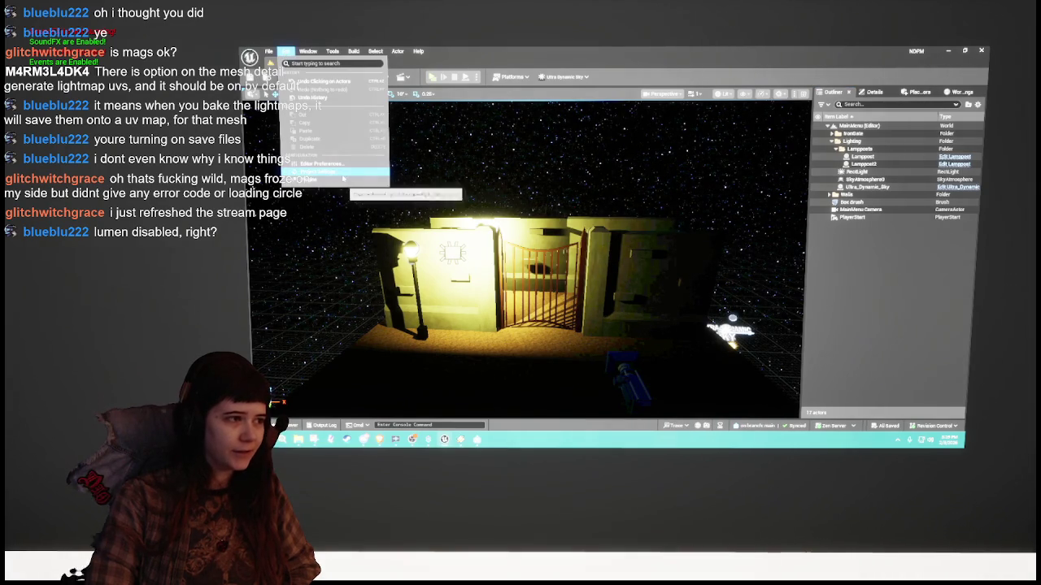
{"action": "left_click", "coordinate": [376, 112]}
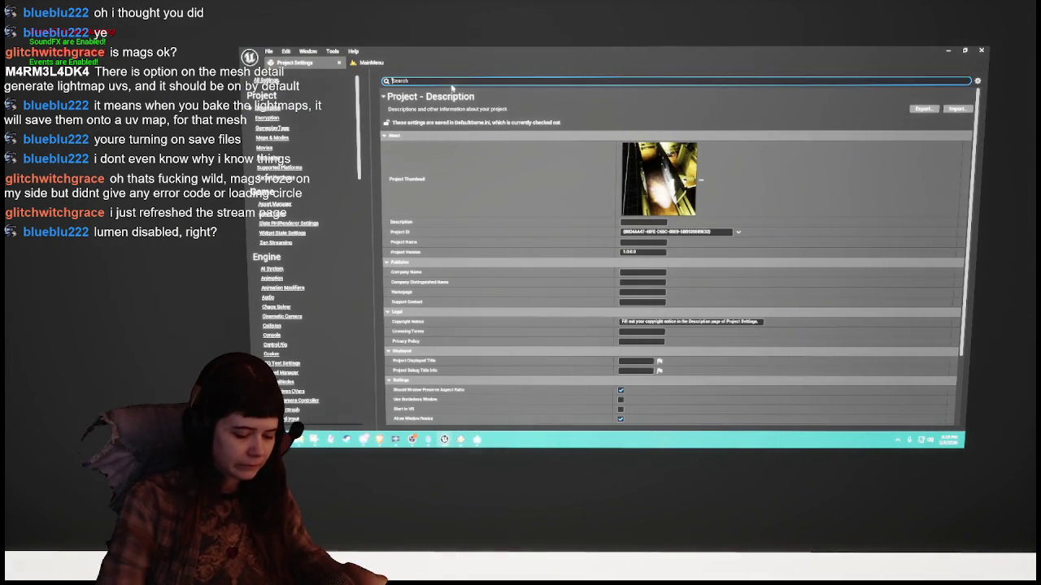
{"action": "type", "text": "lumen"}
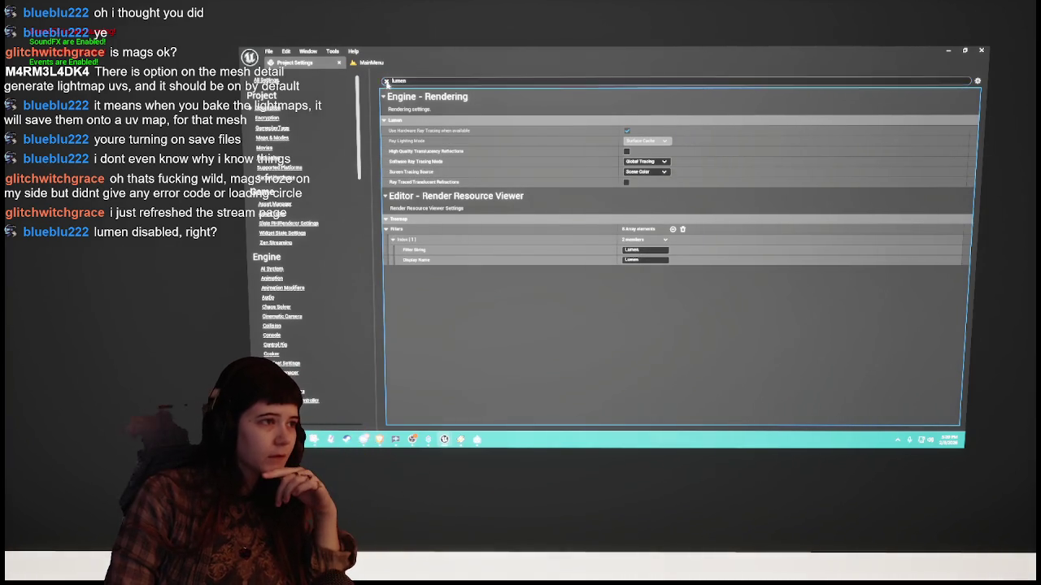
{"action": "left_click", "coordinate": [386, 82]}
{"action": "scroll", "coordinate": [273, 291], "scroll_direction": "down", "scroll_amount": 6}
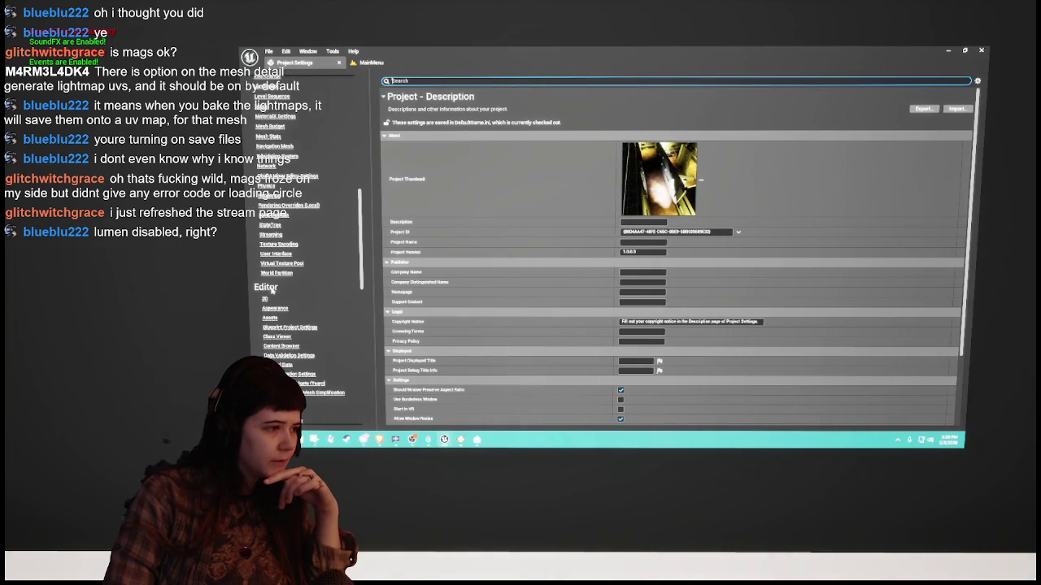
{"action": "left_click", "coordinate": [274, 196]}
{"action": "scroll", "coordinate": [559, 295], "scroll_direction": "down", "scroll_amount": 10}
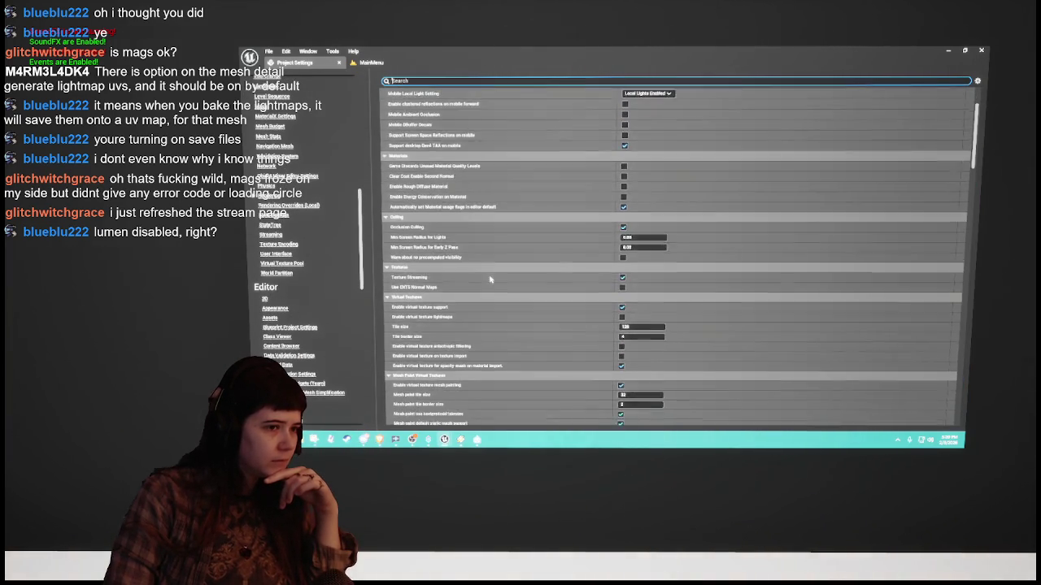
{"action": "scroll", "coordinate": [559, 295], "scroll_direction": "down", "scroll_amount": 3}
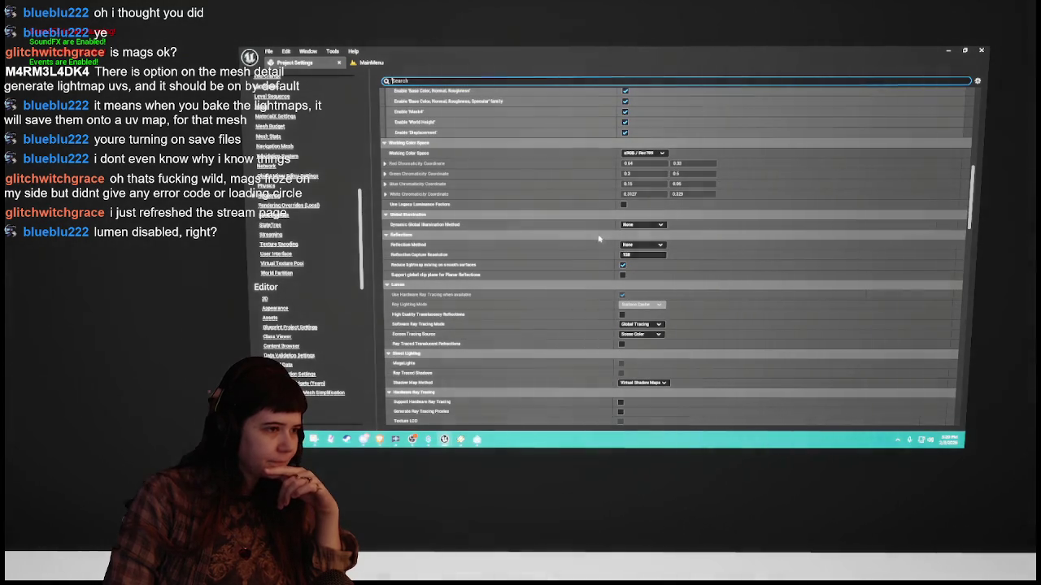
{"action": "left_click", "coordinate": [642, 226]}
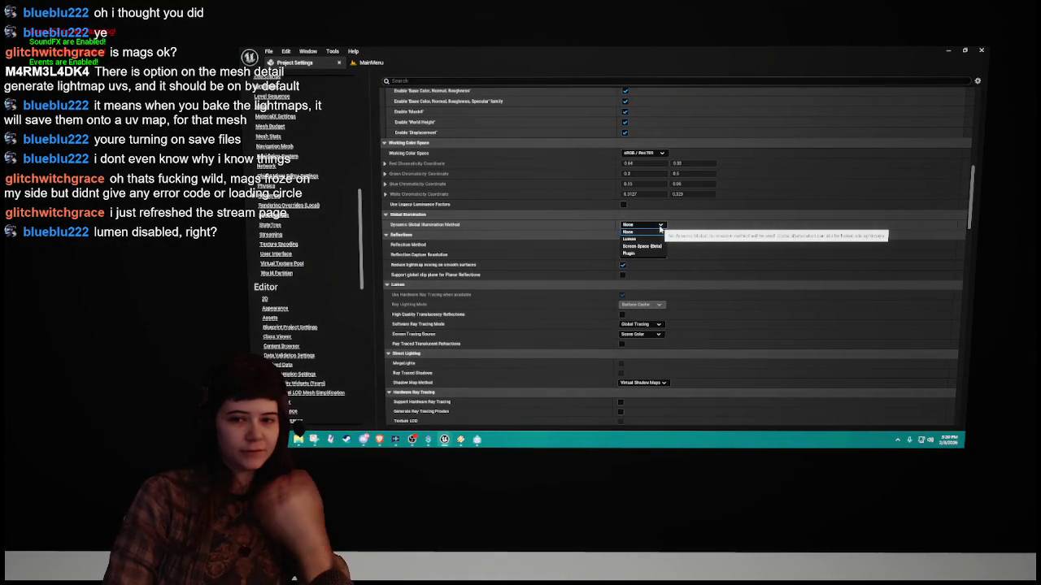
{"action": "left_click", "coordinate": [659, 232]}
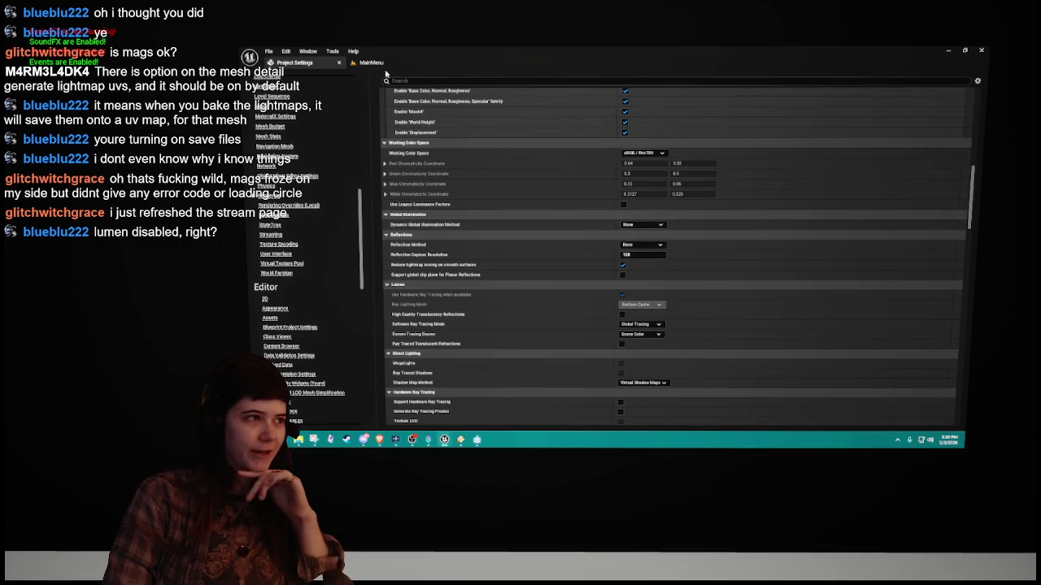
{"action": "left_click", "coordinate": [339, 63]}
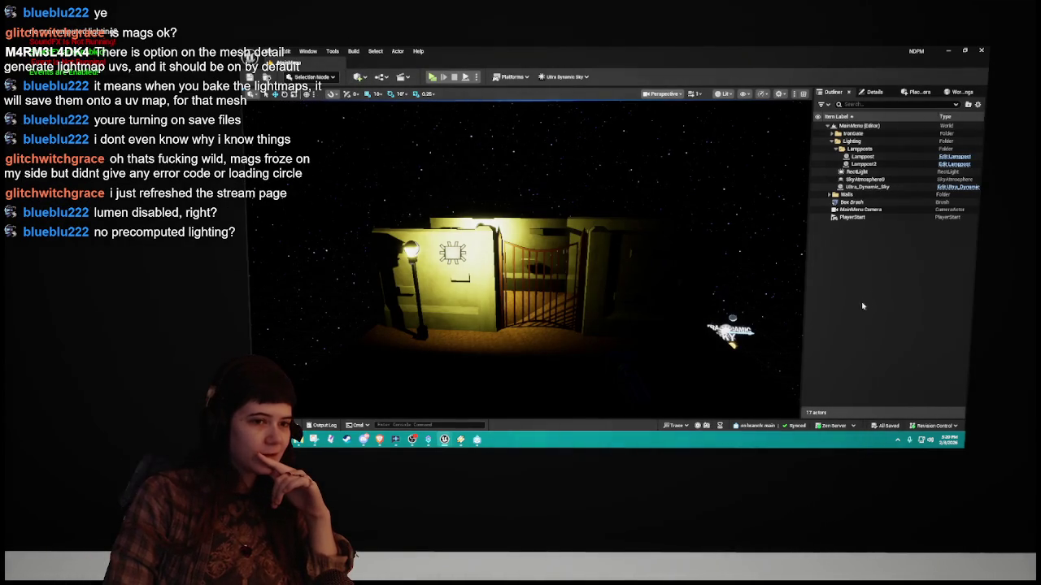
Step: Reopen Project Settings from the Edit menu, landing on the Project - Description page
{"action": "left_click_drag", "start_coordinate": [681, 271], "coordinate": [495, 187]}
{"action": "left_click", "coordinate": [285, 51]}
{"action": "left_click", "coordinate": [336, 174]}
{"action": "scroll", "coordinate": [301, 304], "scroll_direction": "down", "scroll_amount": 10}
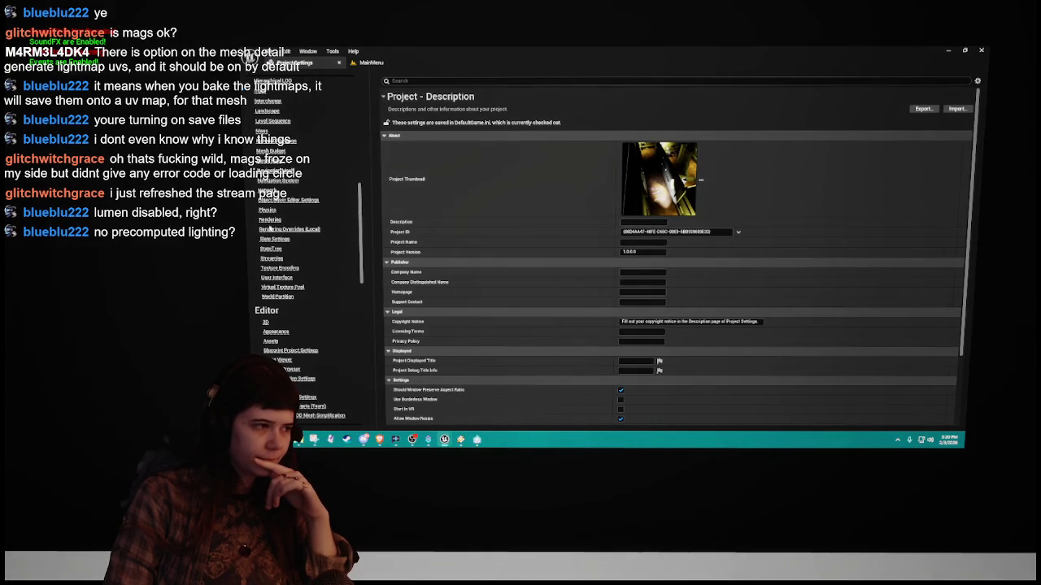
Step: Jump to the Engine Rendering settings and scroll through them
{"action": "left_click", "coordinate": [270, 220]}
{"action": "scroll", "coordinate": [569, 235], "scroll_direction": "down", "scroll_amount": 10}
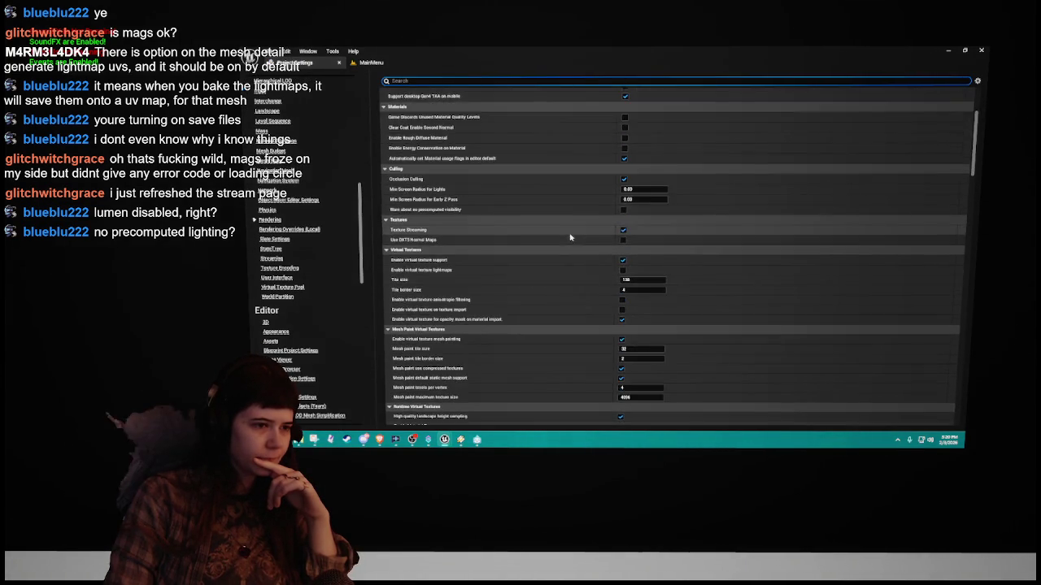
{"action": "scroll", "coordinate": [484, 269], "scroll_direction": "down", "scroll_amount": 3}
{"action": "scroll", "coordinate": [484, 269], "scroll_direction": "down", "scroll_amount": 5}
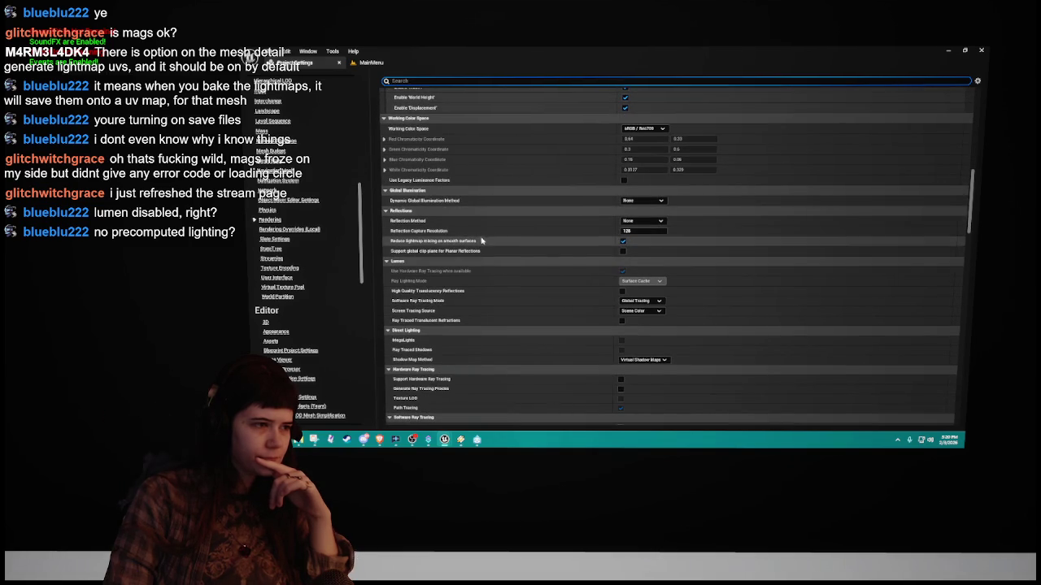
{"action": "scroll", "coordinate": [482, 289], "scroll_direction": "down", "scroll_amount": 1}
{"action": "scroll", "coordinate": [483, 295], "scroll_direction": "down", "scroll_amount": 2}
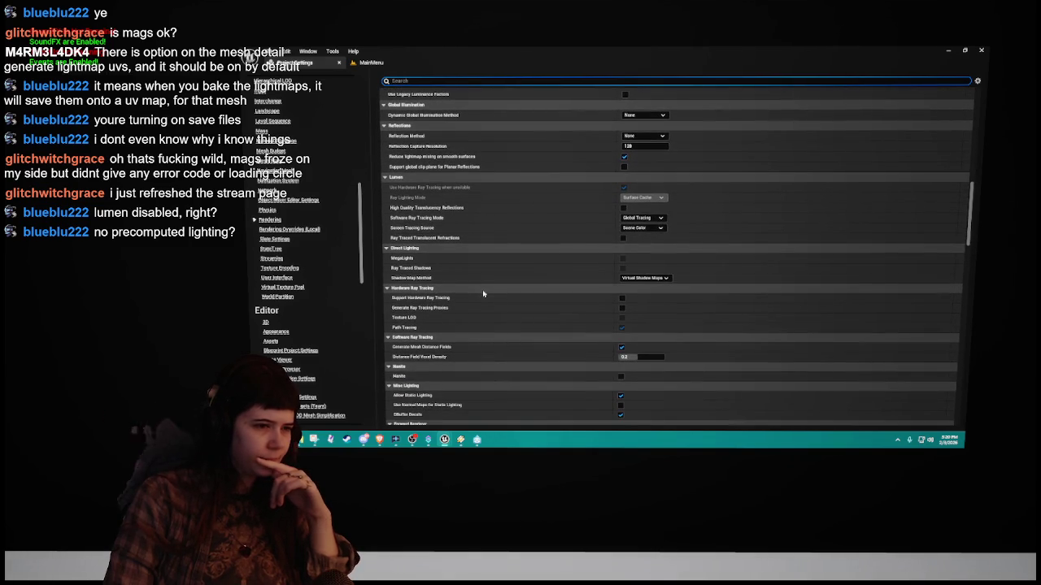
{"action": "scroll", "coordinate": [482, 293], "scroll_direction": "down", "scroll_amount": 5}
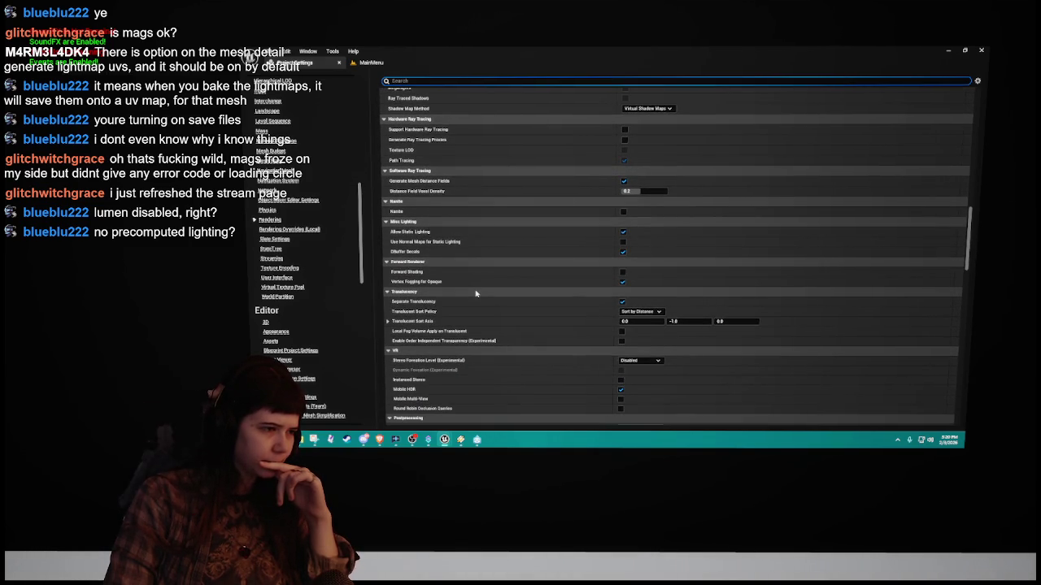
{"action": "scroll", "coordinate": [479, 297], "scroll_direction": "down", "scroll_amount": 2}
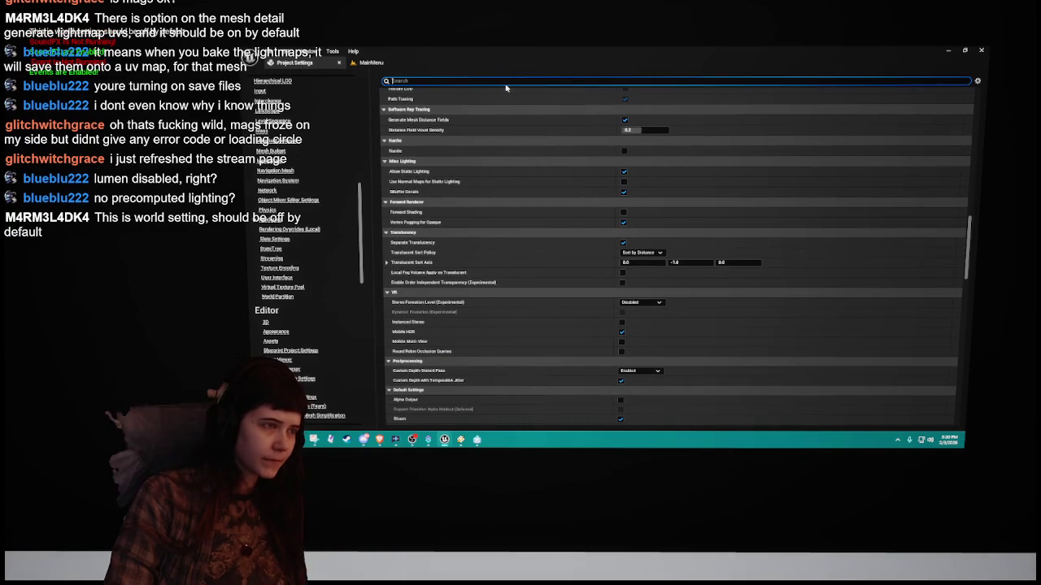
Step: Search 'precom' for the precomputed visibility setting, then clear the search and close Project Settings
{"action": "type", "text": "pre"}
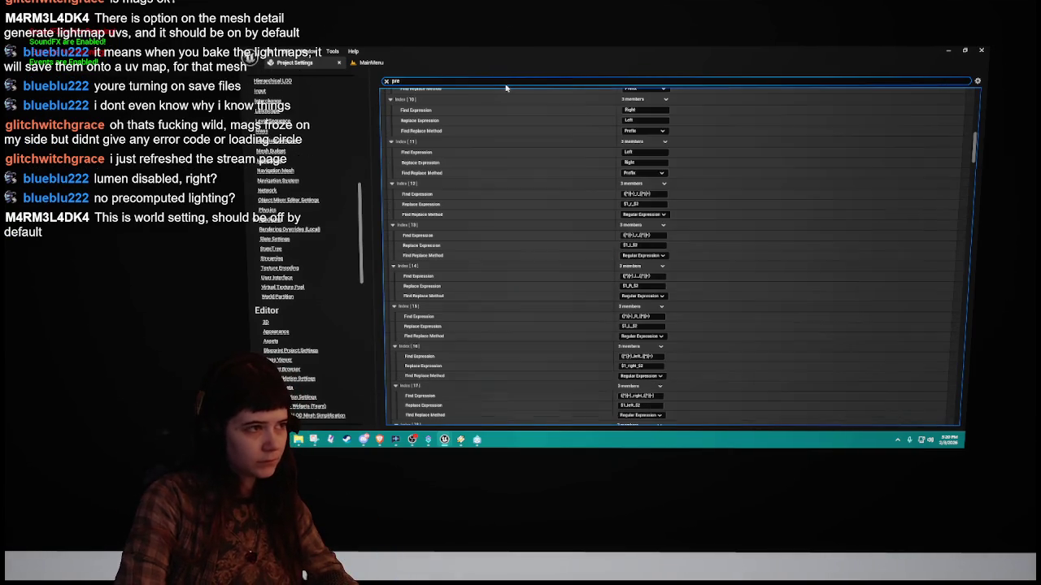
{"action": "type", "text": "-com"}
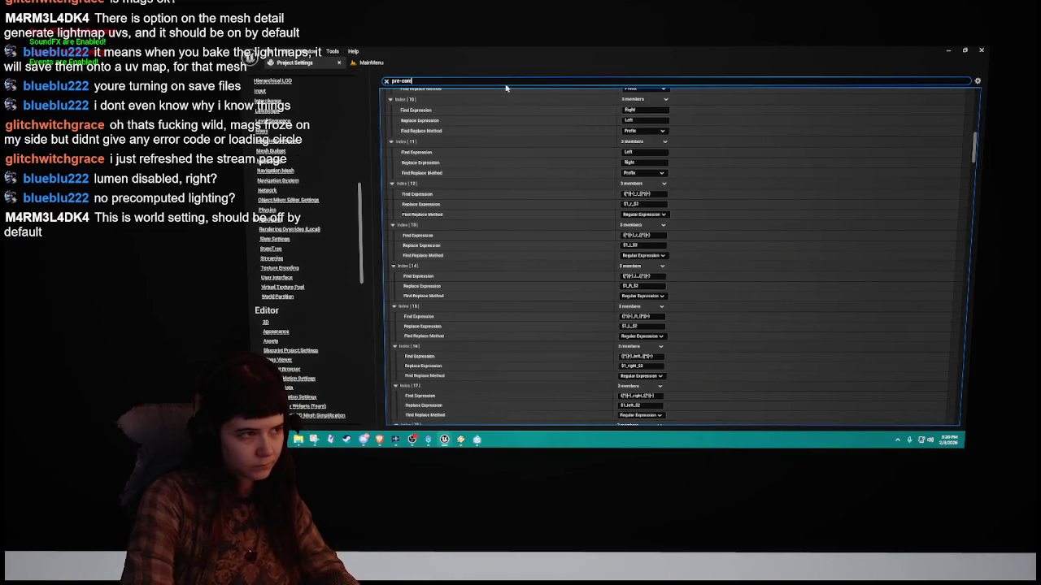
{"action": "type", "text": "p"}
{"action": "key", "text": "BackSpace"}
{"action": "key", "text": "BackSpace"}
{"action": "key", "text": "BackSpace"}
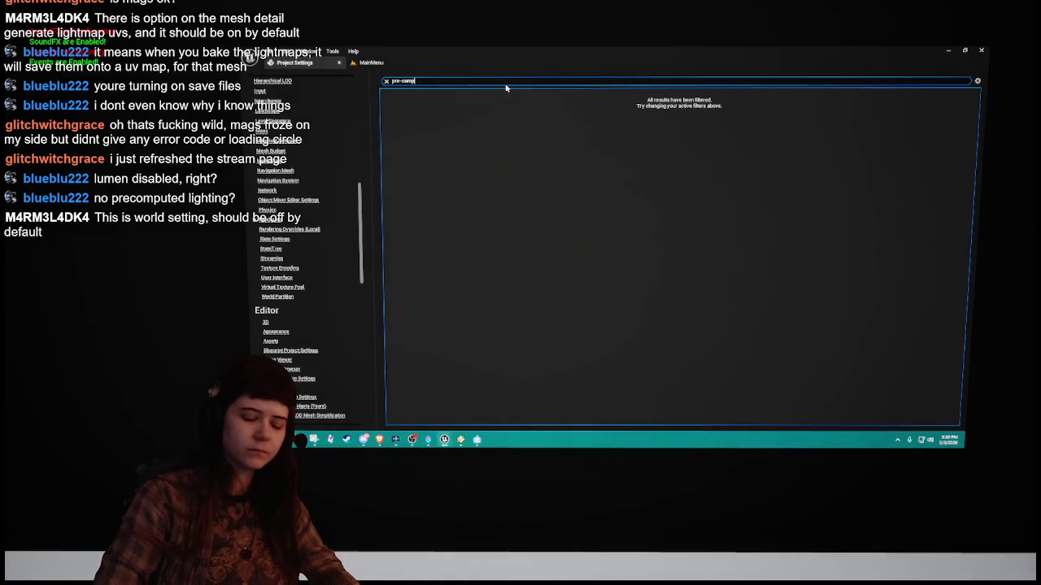
{"action": "type", "text": "ec"}
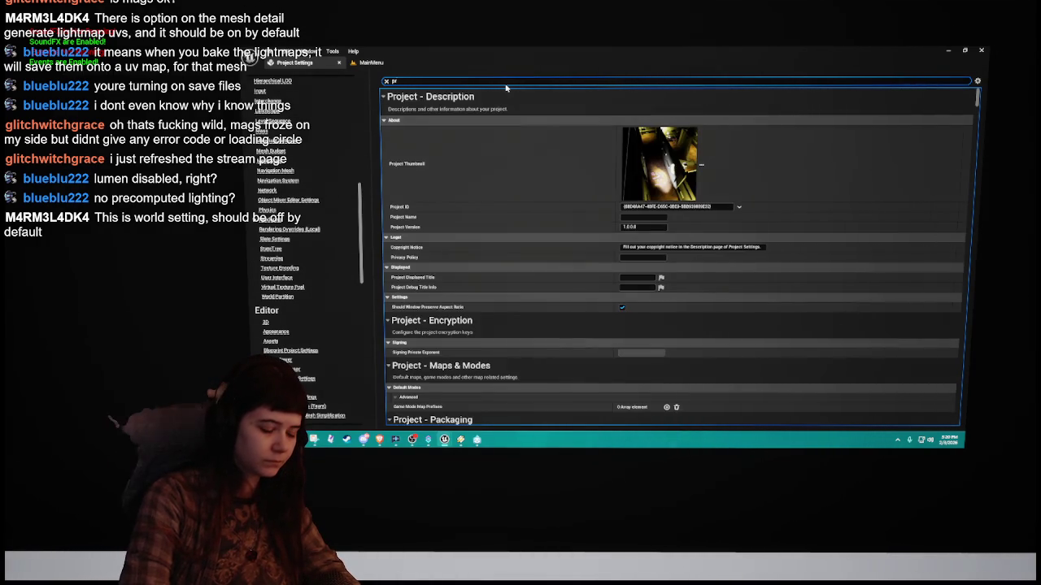
{"action": "type", "text": "om"}
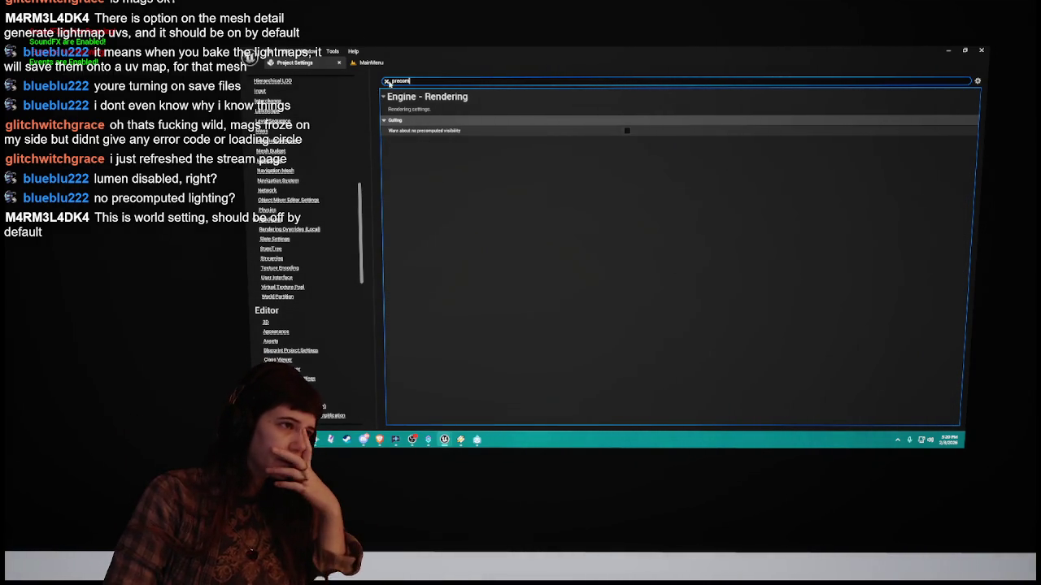
{"action": "left_click", "coordinate": [387, 81]}
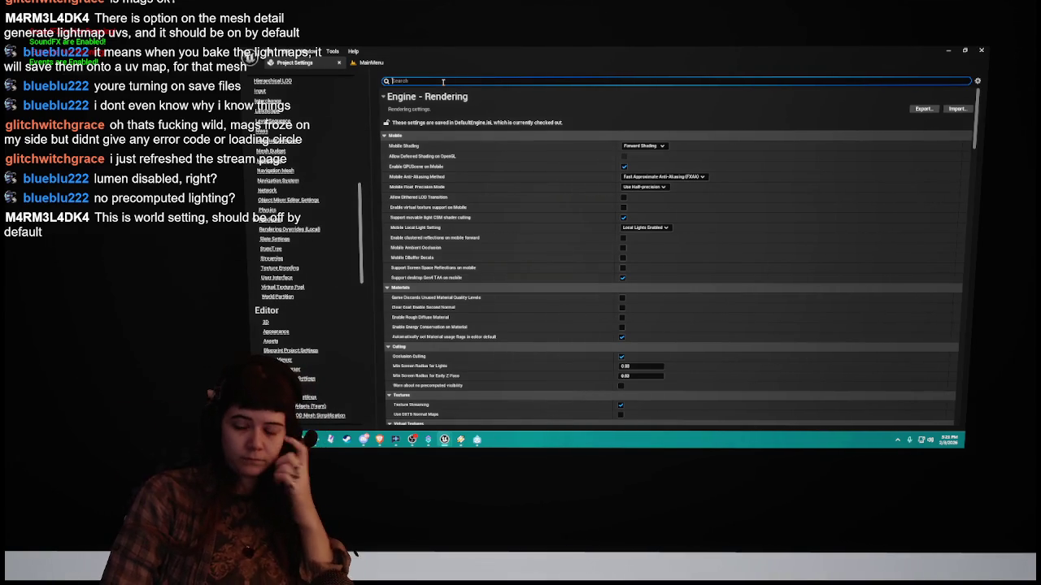
{"action": "left_click", "coordinate": [338, 63]}
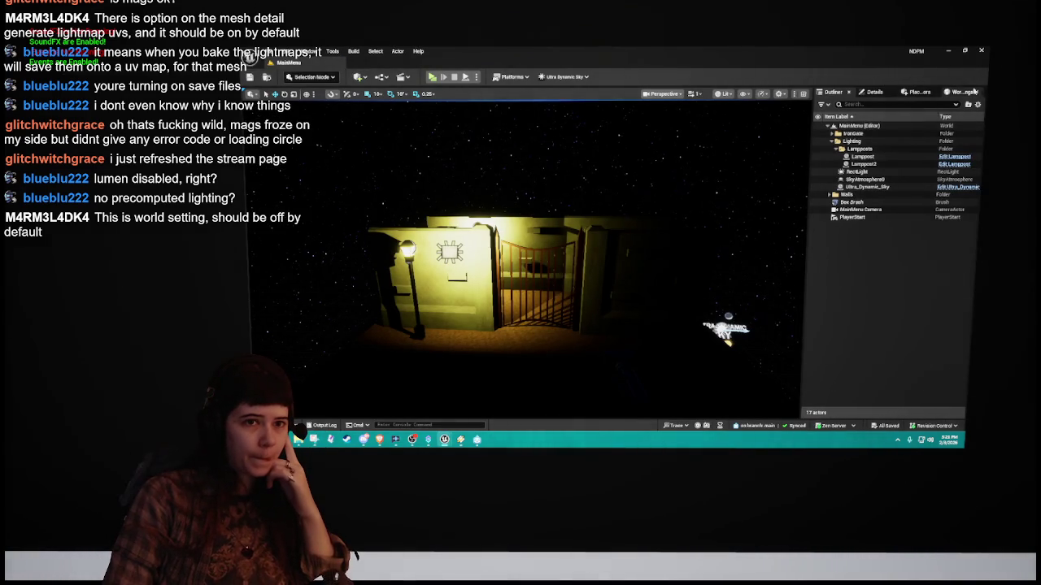
Step: Show the level's World Settings and scroll through its categories
{"action": "left_click", "coordinate": [956, 93]}
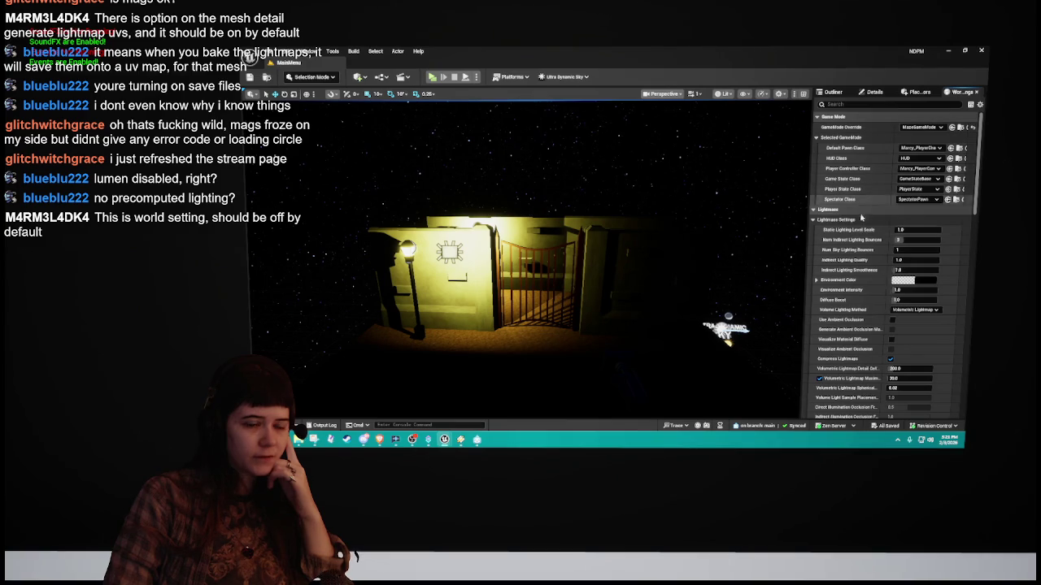
{"action": "scroll", "coordinate": [846, 293], "scroll_direction": "down", "scroll_amount": 5}
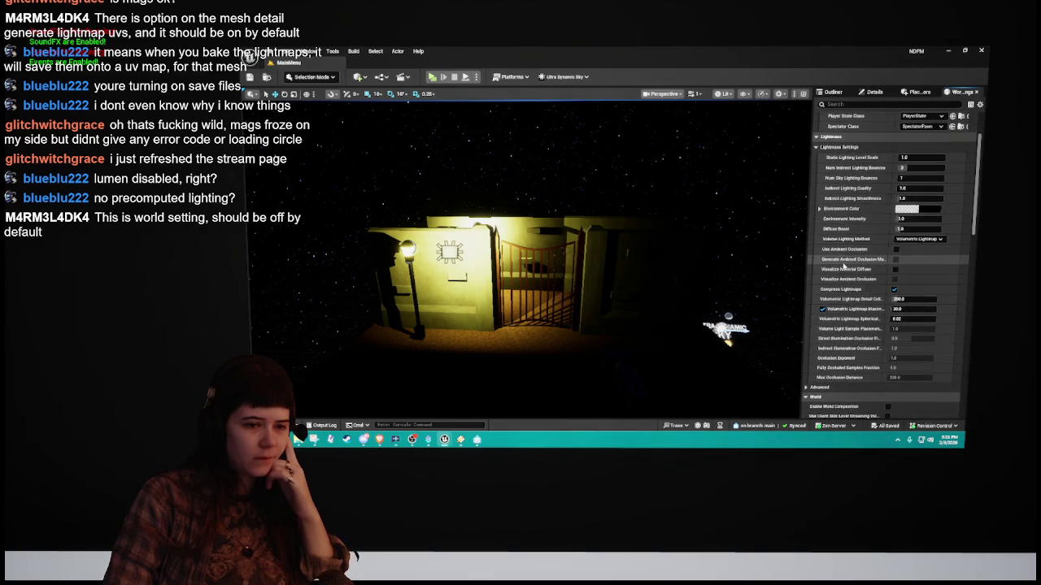
{"action": "scroll", "coordinate": [842, 267], "scroll_direction": "down", "scroll_amount": 5}
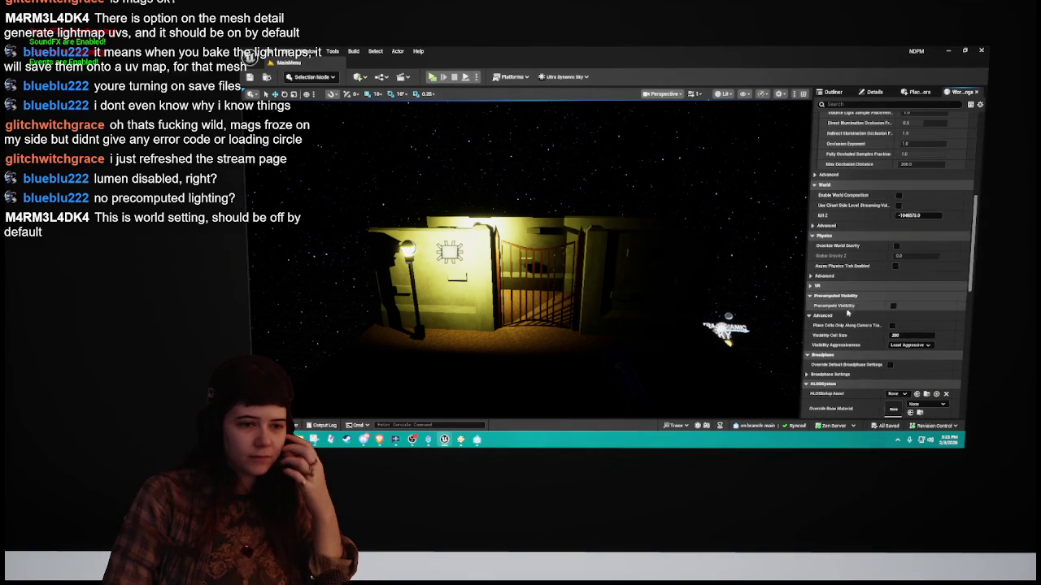
{"action": "scroll", "coordinate": [858, 311], "scroll_direction": "down", "scroll_amount": 3}
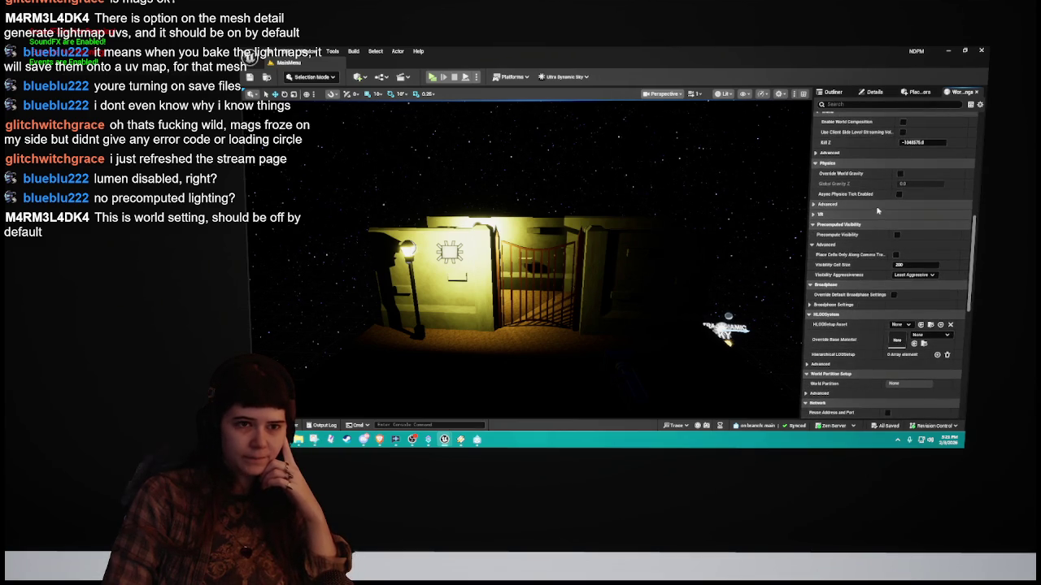
{"action": "scroll", "coordinate": [864, 315], "scroll_direction": "down", "scroll_amount": 4}
{"action": "scroll", "coordinate": [864, 313], "scroll_direction": "down", "scroll_amount": 3}
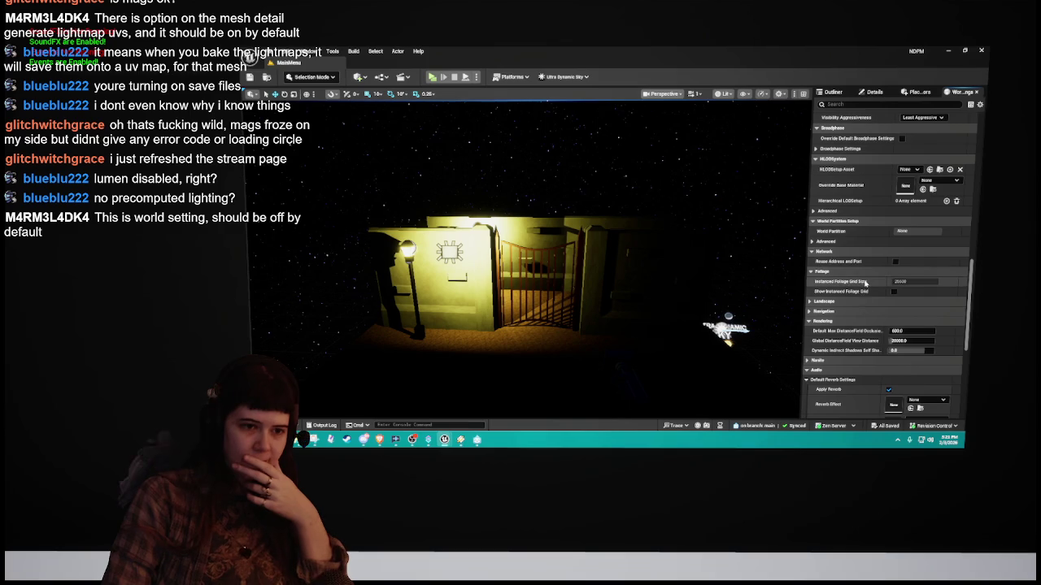
{"action": "scroll", "coordinate": [871, 237], "scroll_direction": "up", "scroll_amount": 3}
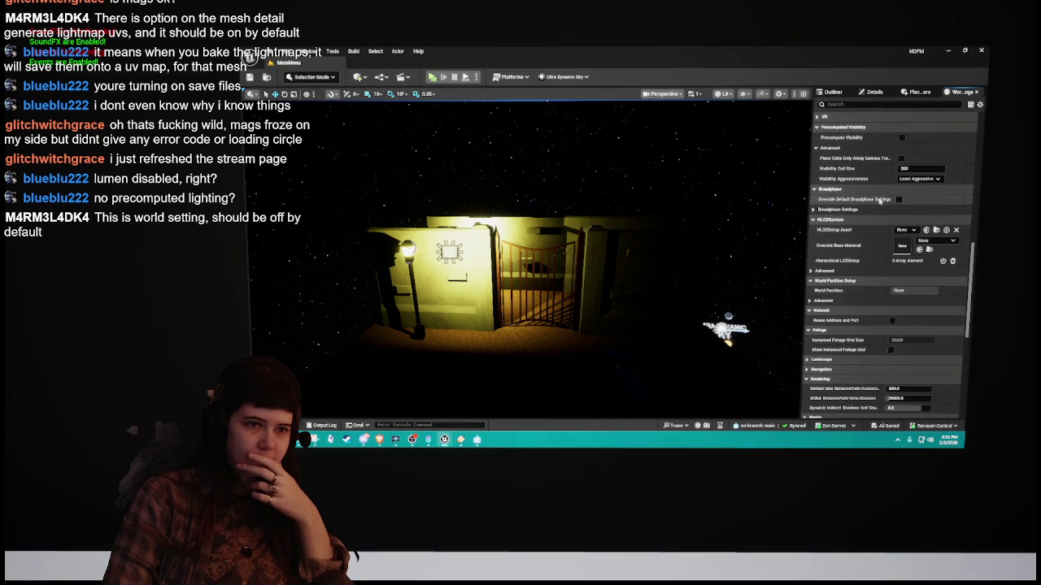
{"action": "scroll", "coordinate": [879, 200], "scroll_direction": "down", "scroll_amount": 8}
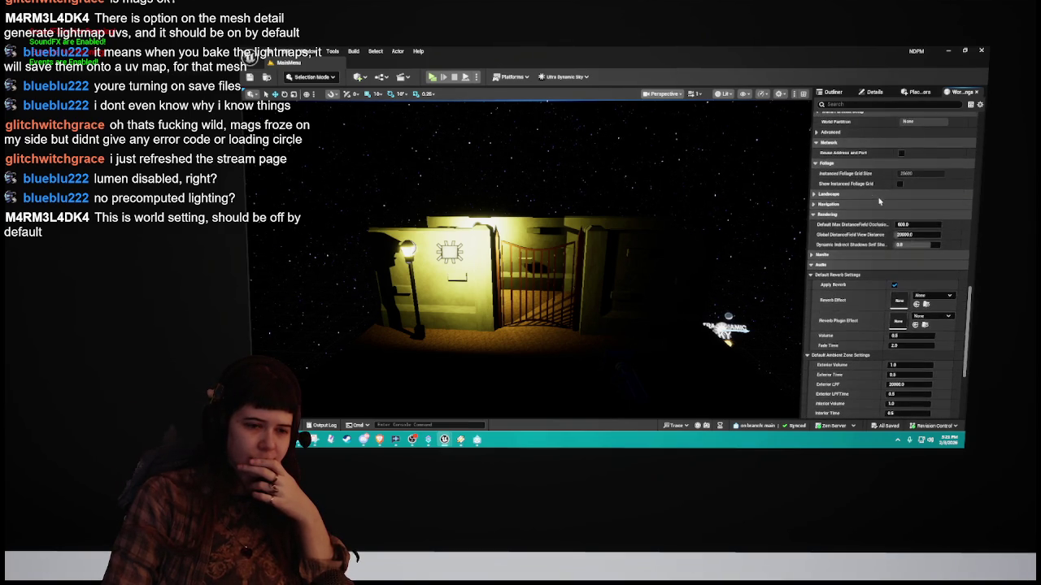
{"action": "scroll", "coordinate": [869, 346], "scroll_direction": "down", "scroll_amount": 4}
{"action": "scroll", "coordinate": [869, 378], "scroll_direction": "down", "scroll_amount": 4}
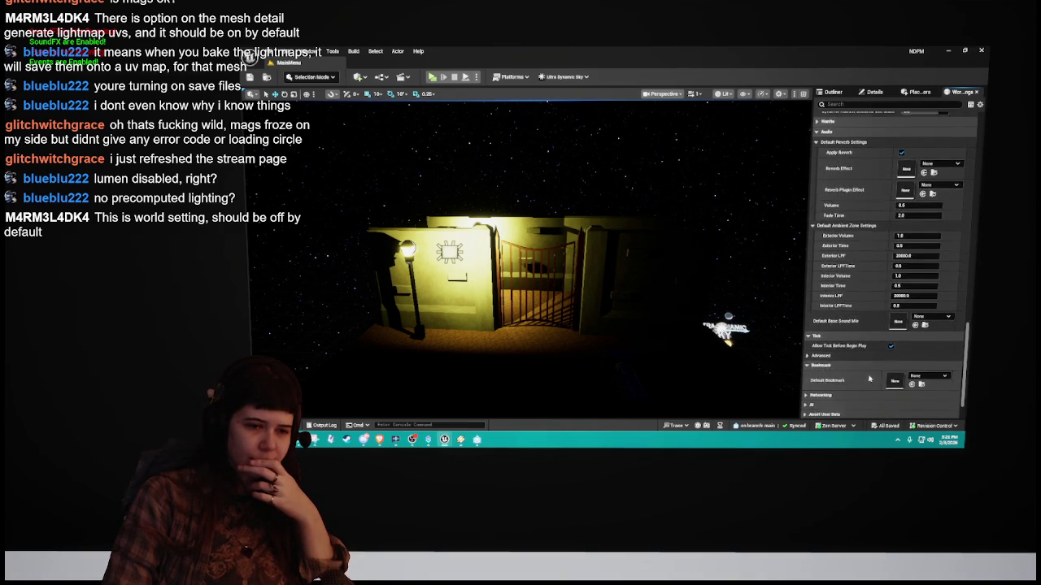
{"action": "scroll", "coordinate": [871, 351], "scroll_direction": "up", "scroll_amount": 1}
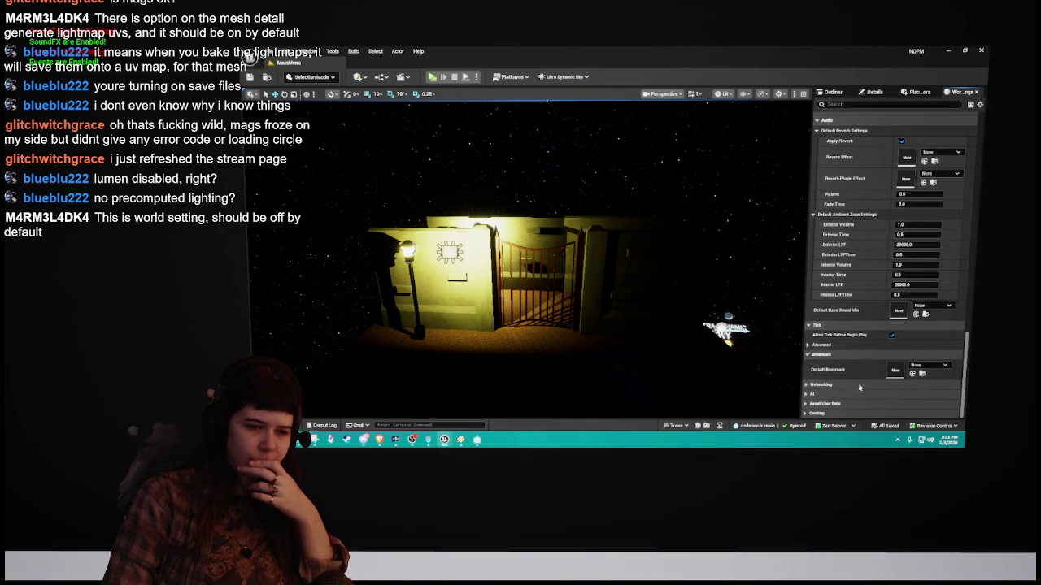
{"action": "scroll", "coordinate": [863, 365], "scroll_direction": "up", "scroll_amount": 6}
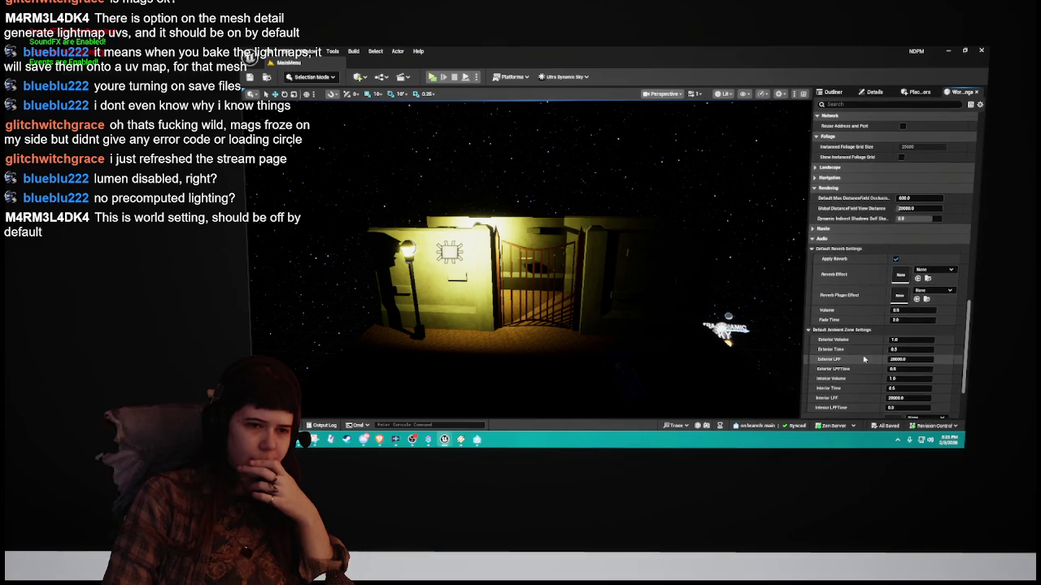
{"action": "scroll", "coordinate": [856, 241], "scroll_direction": "up", "scroll_amount": 4}
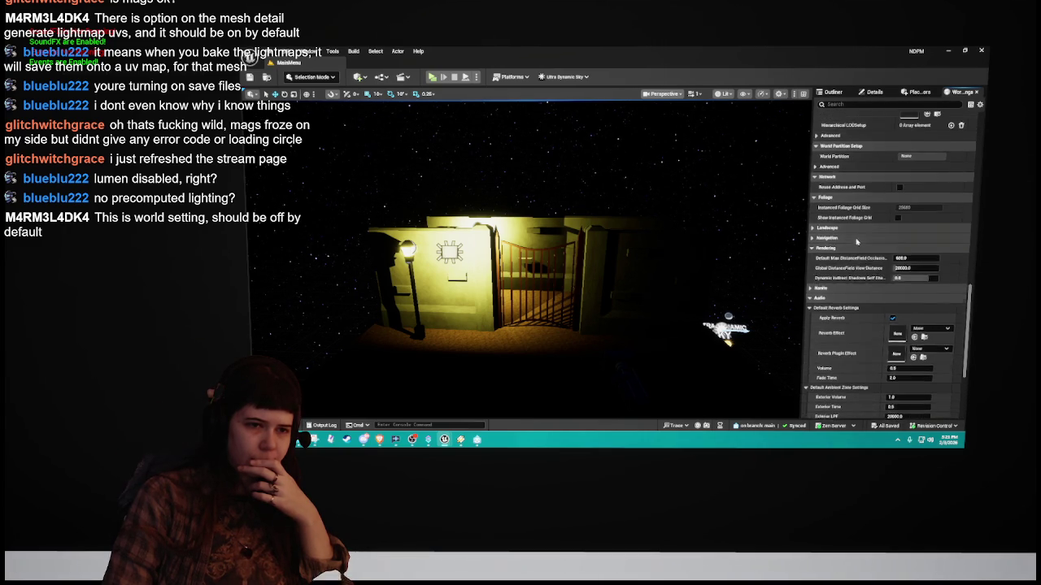
{"action": "scroll", "coordinate": [862, 297], "scroll_direction": "up", "scroll_amount": 2}
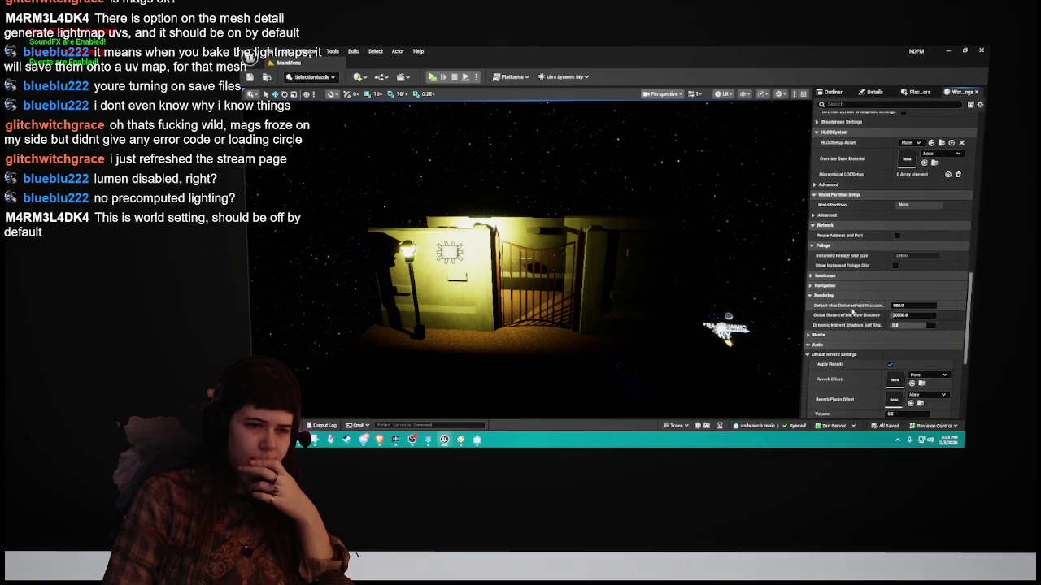
Step: Collapse the Rendering, HLODSystem, Broadphase, Physics and World sections, then return to the Outliner
{"action": "left_click", "coordinate": [850, 297]}
{"action": "scroll", "coordinate": [863, 261], "scroll_direction": "up", "scroll_amount": 5}
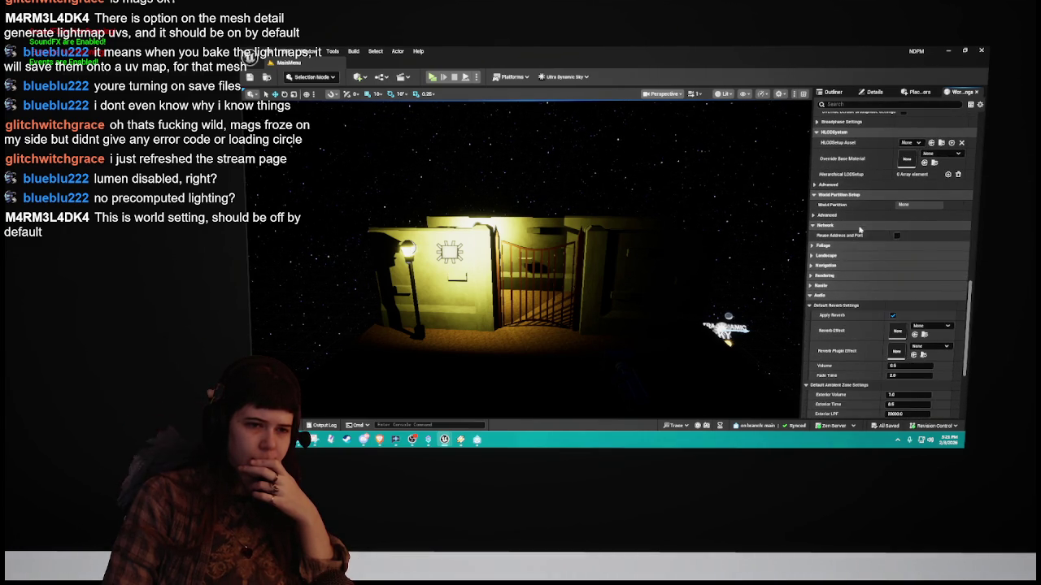
{"action": "scroll", "coordinate": [860, 293], "scroll_direction": "up", "scroll_amount": 4}
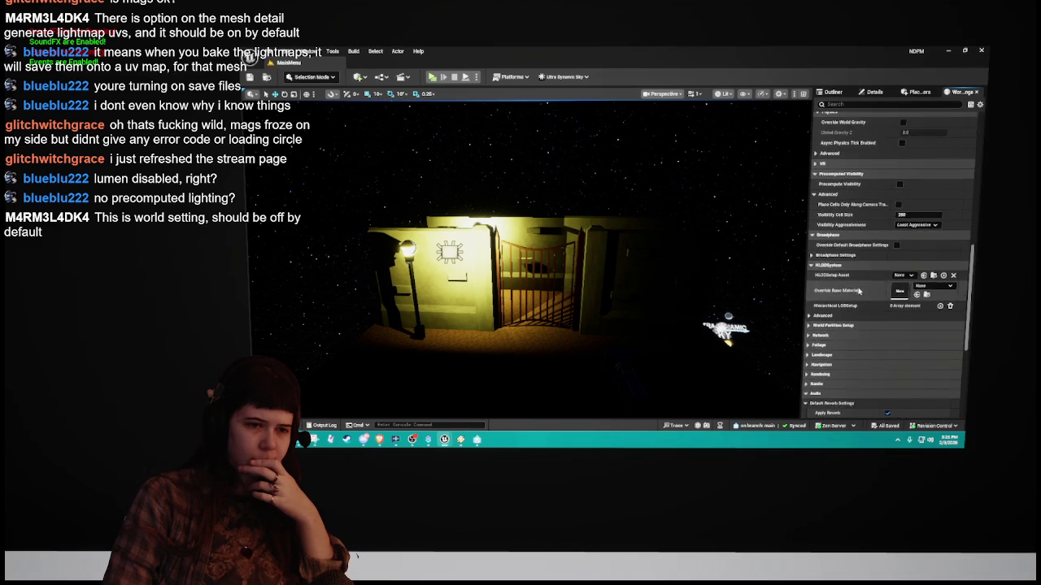
{"action": "left_click", "coordinate": [860, 301]}
{"action": "left_click", "coordinate": [866, 270]}
{"action": "scroll", "coordinate": [878, 231], "scroll_direction": "up", "scroll_amount": 4}
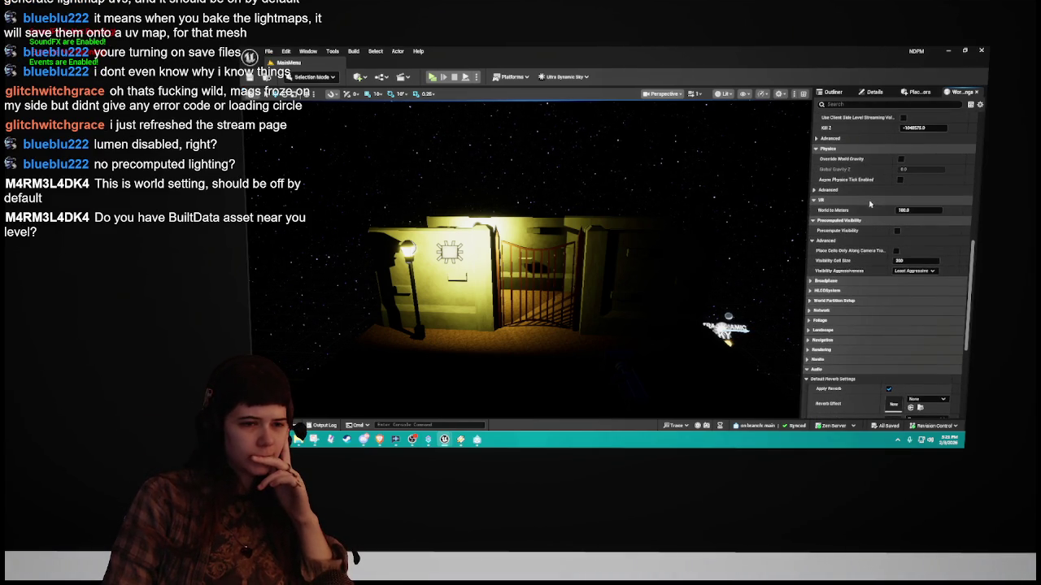
{"action": "left_click", "coordinate": [877, 222]}
{"action": "scroll", "coordinate": [875, 237], "scroll_direction": "up", "scroll_amount": 3}
{"action": "scroll", "coordinate": [874, 244], "scroll_direction": "up", "scroll_amount": 1}
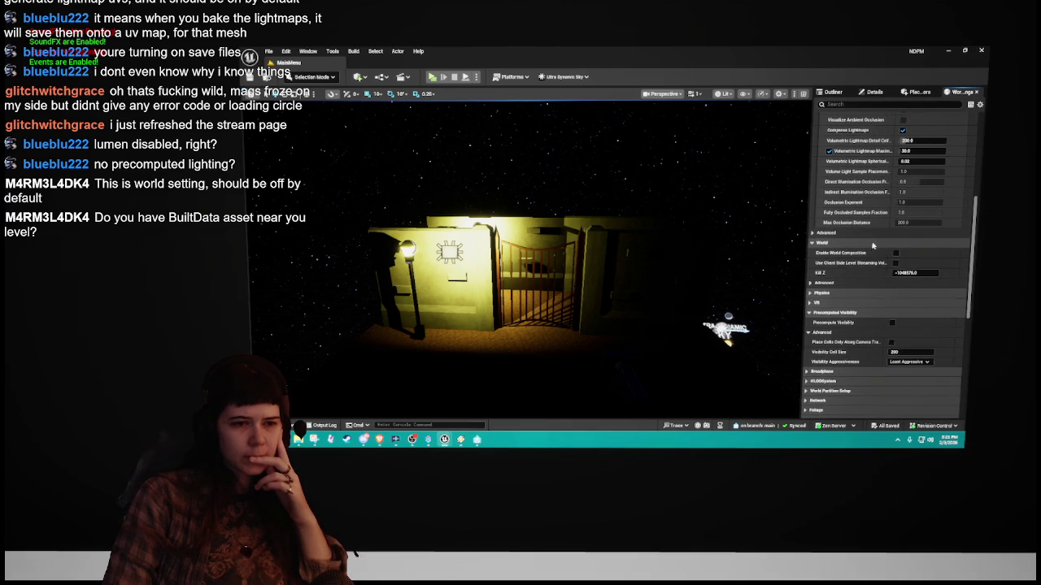
{"action": "left_click", "coordinate": [872, 244]}
{"action": "scroll", "coordinate": [862, 276], "scroll_direction": "up", "scroll_amount": 6}
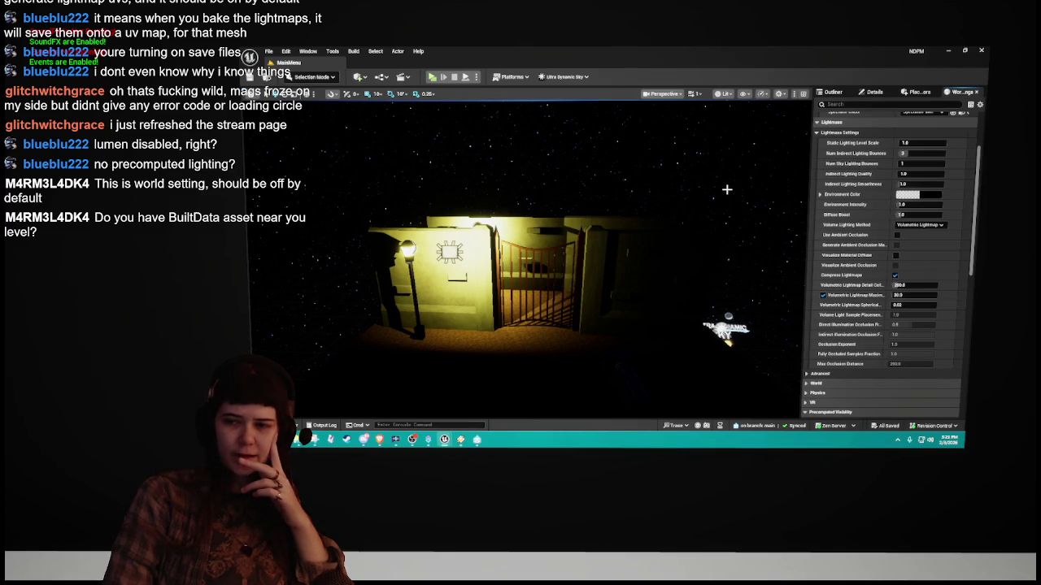
{"action": "scroll", "coordinate": [855, 280], "scroll_direction": "up", "scroll_amount": 3}
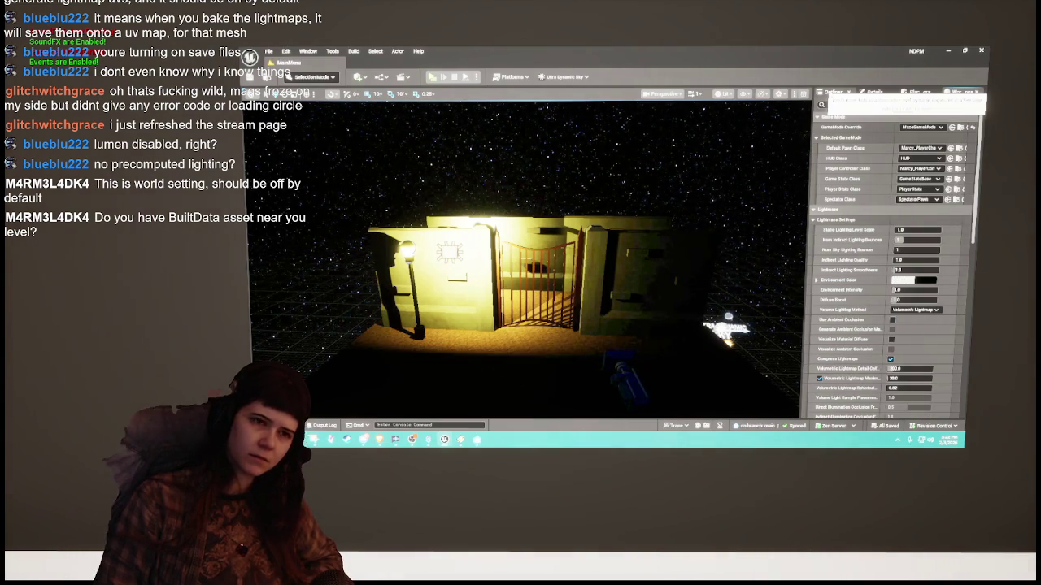
{"action": "left_click", "coordinate": [832, 92]}
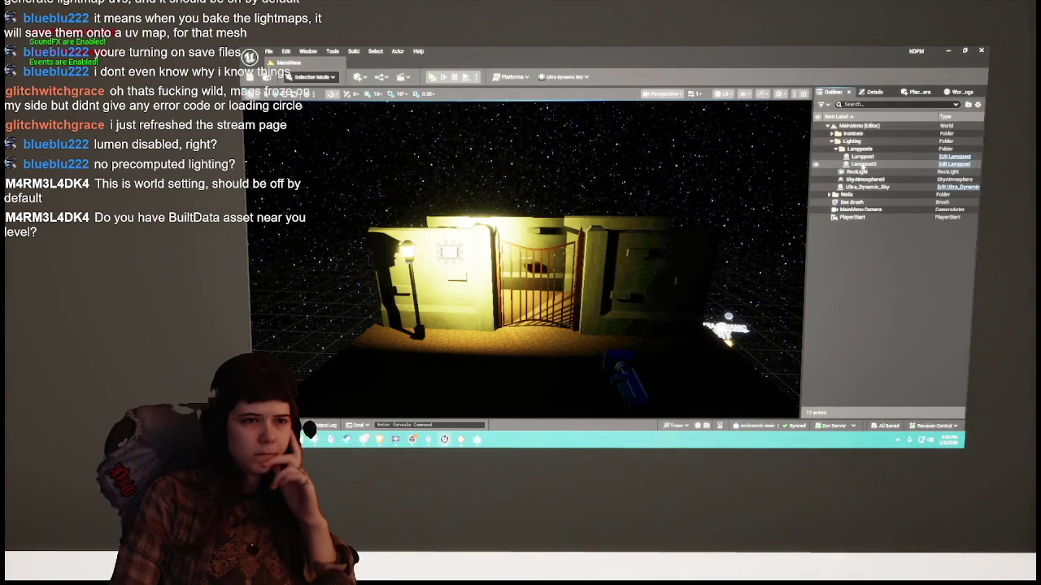
Step: Expand the IronGate folder, then open the Content Drawer at the root Content folder
{"action": "left_click", "coordinate": [831, 134]}
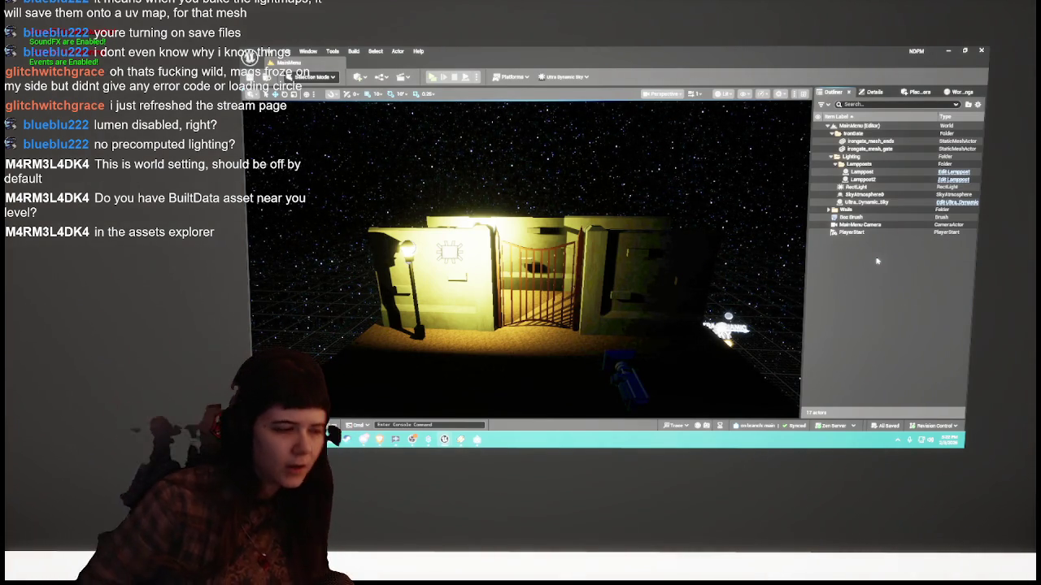
{"action": "left_click", "coordinate": [341, 426]}
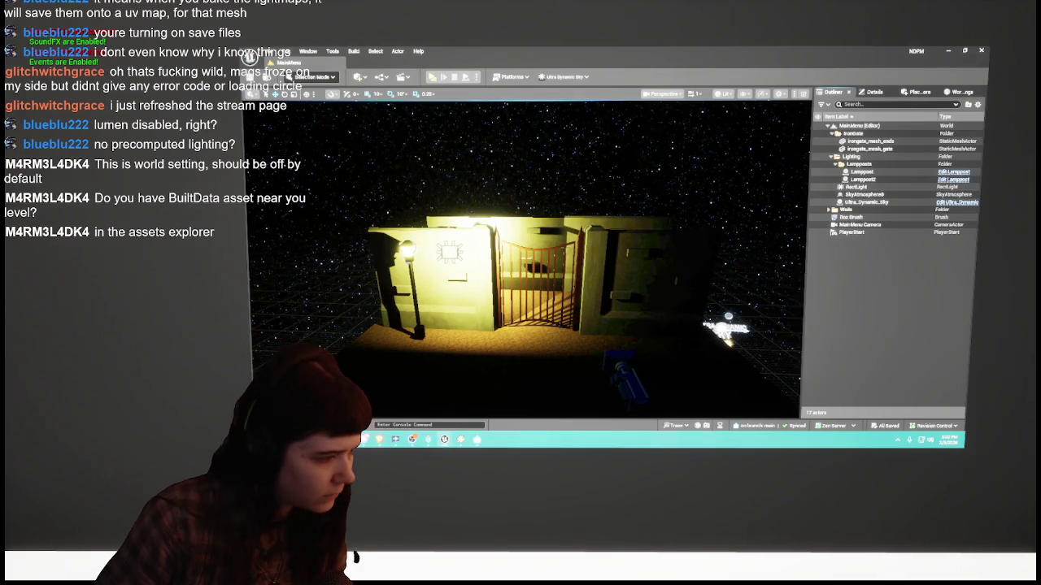
{"action": "left_click", "coordinate": [526, 275]}
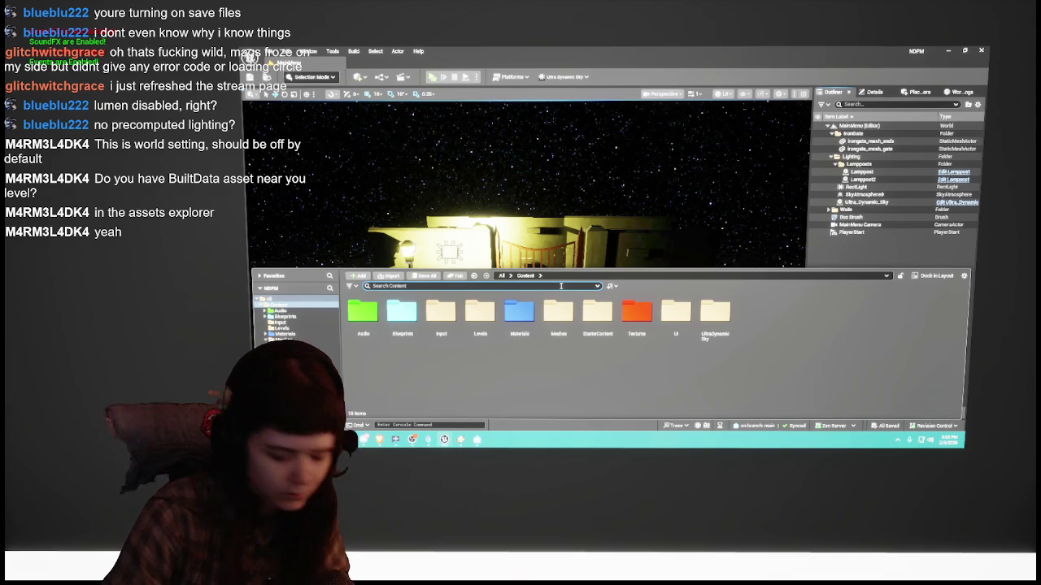
Step: Search the assets for 'built', then clear the search and open the Levels folder
{"action": "type", "text": "built"}
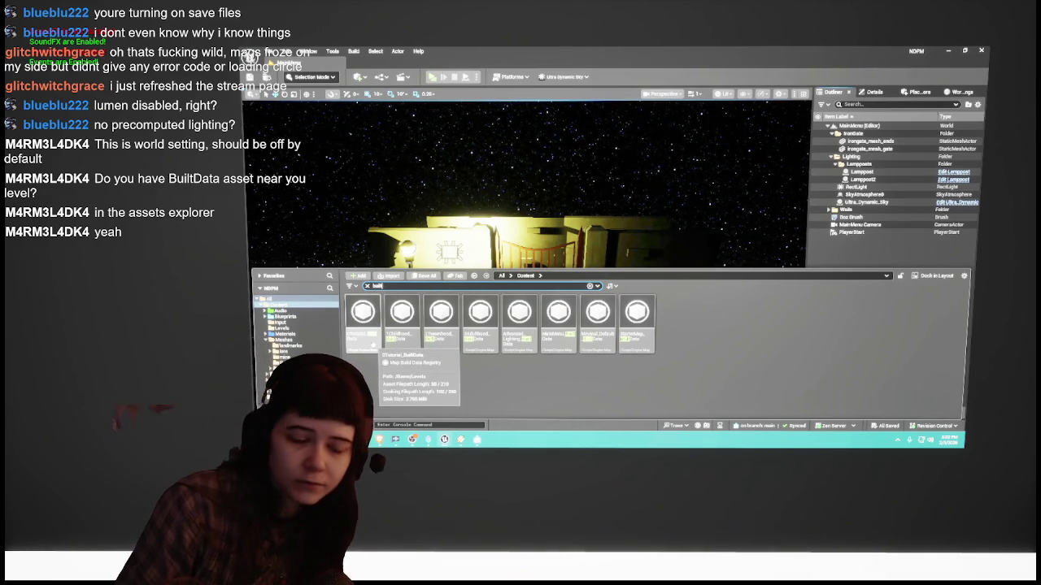
{"action": "left_click", "coordinate": [368, 286]}
{"action": "double_click", "coordinate": [480, 325]}
Step: Select the 0Tutorial, 1Childhood and other BuiltData assets, then clear the selection
{"action": "left_click", "coordinate": [402, 321]}
{"action": "left_click", "coordinate": [480, 322], "text": "ctrl"}
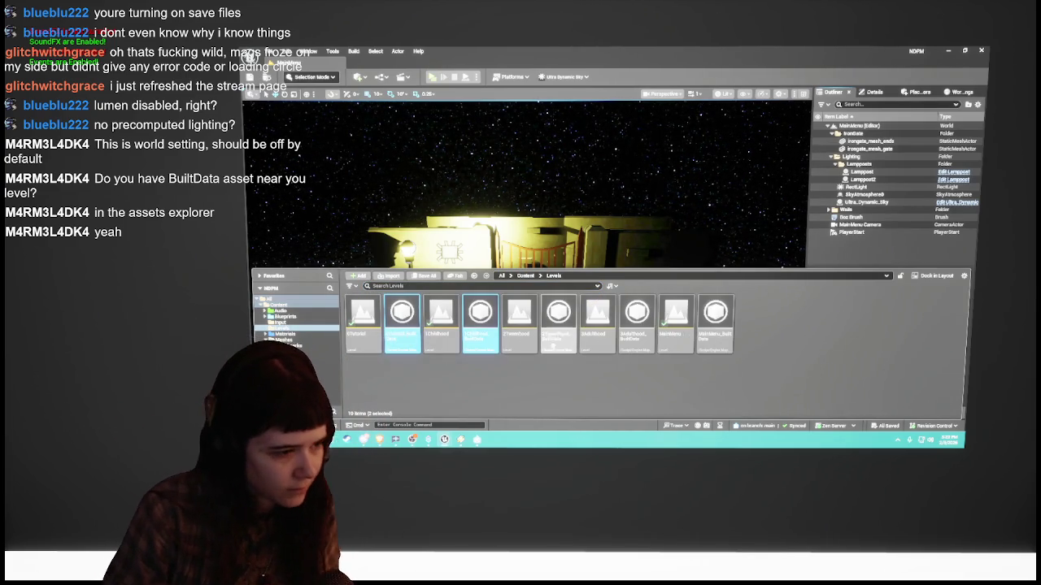
{"action": "left_click", "coordinate": [558, 326], "text": "ctrl"}
{"action": "left_click", "coordinate": [637, 325], "text": "ctrl"}
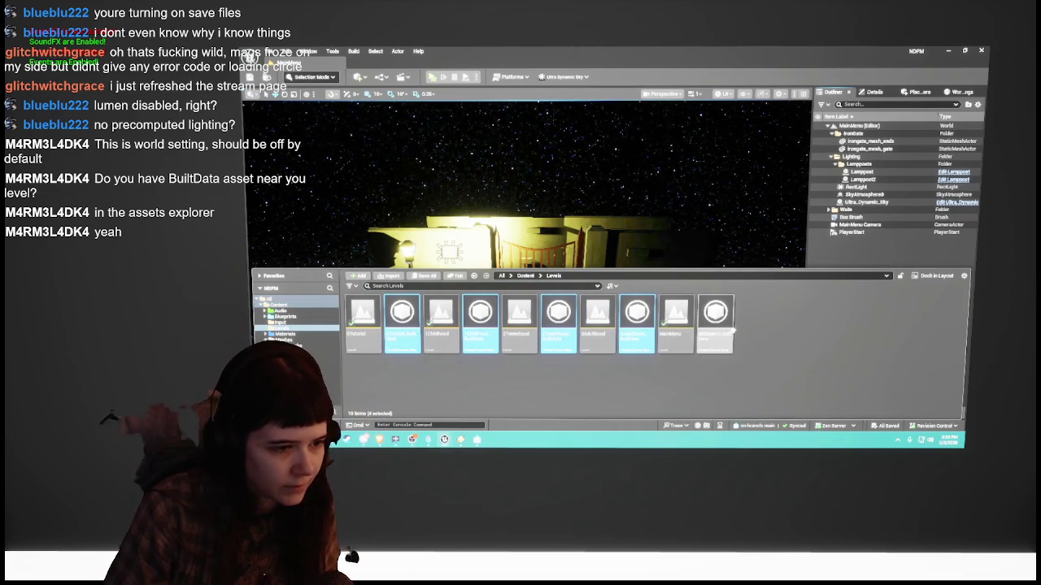
{"action": "left_click", "coordinate": [786, 338]}
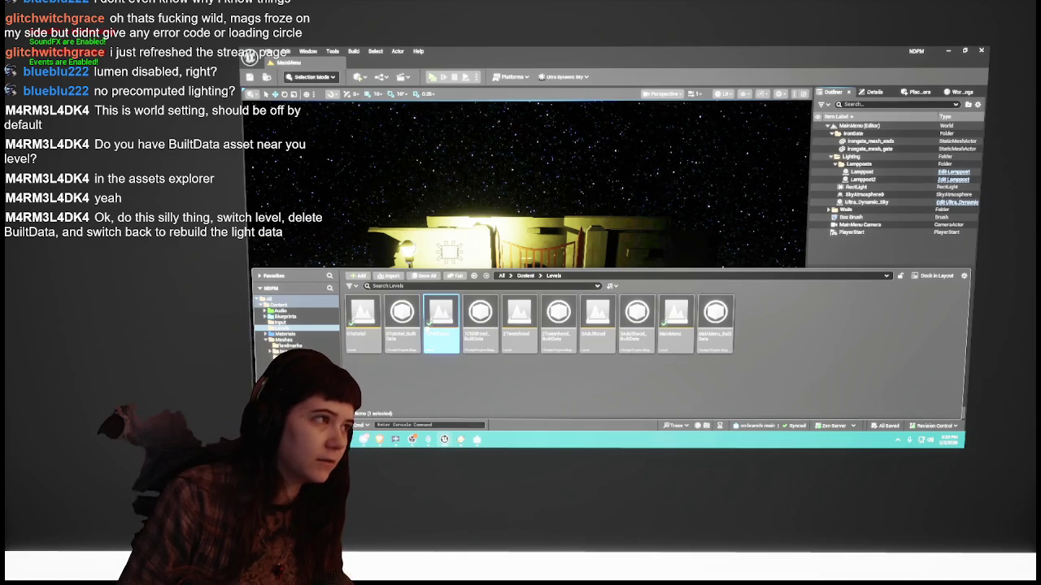
Step: Load 1Childhood, delete the 0Tutorial_BuiltData asset after one cancelled attempt, then reopen 0Tutorial
{"action": "double_click", "coordinate": [441, 326]}
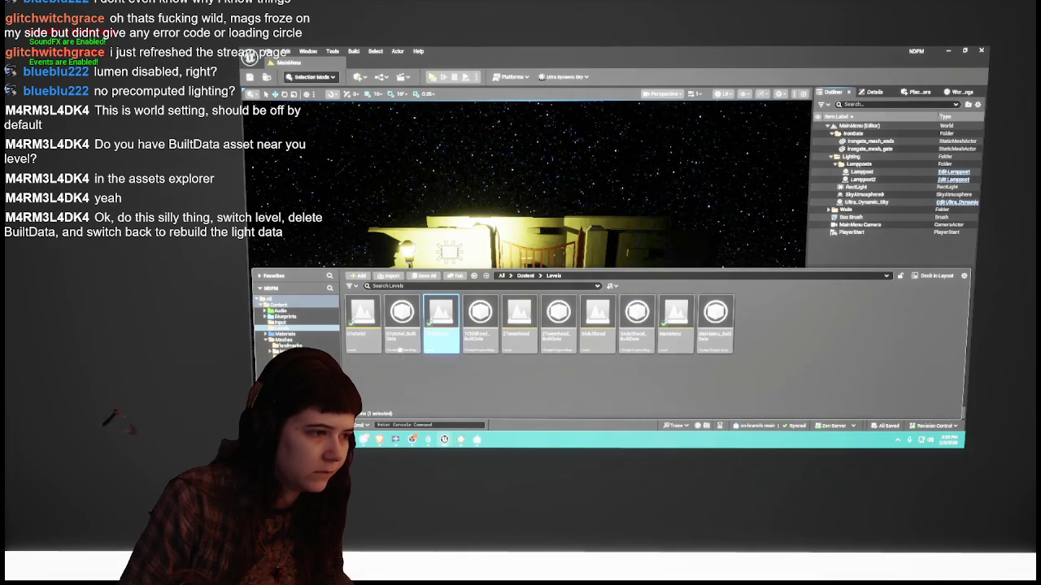
{"action": "left_click", "coordinate": [400, 332]}
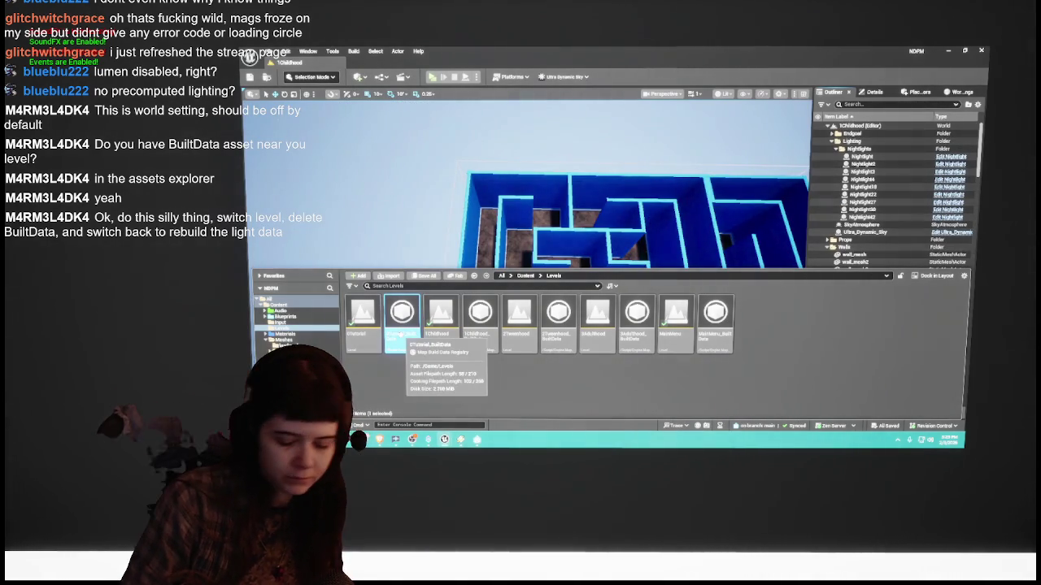
{"action": "key", "text": "Delete"}
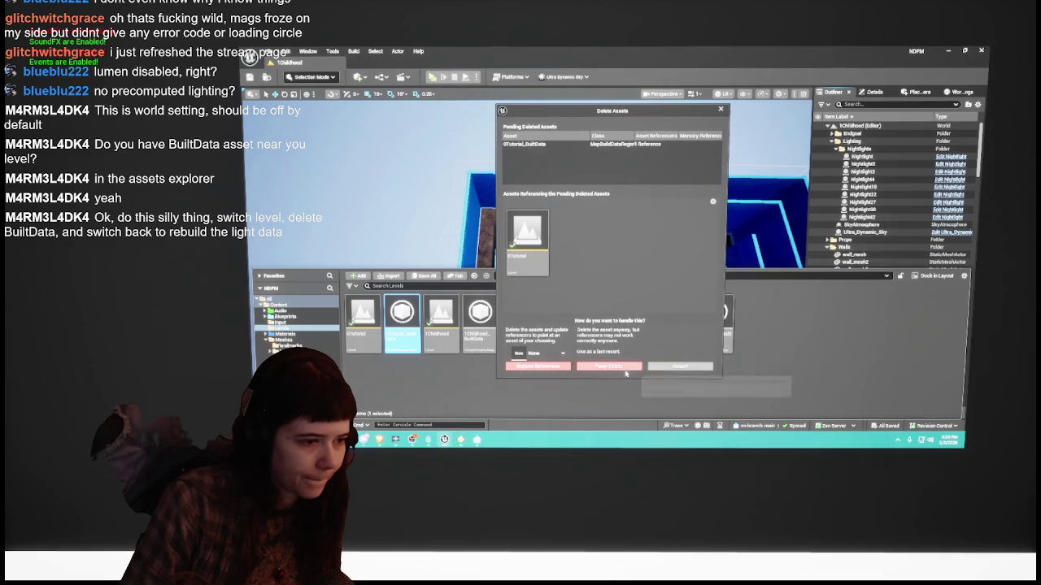
{"action": "left_click", "coordinate": [680, 366]}
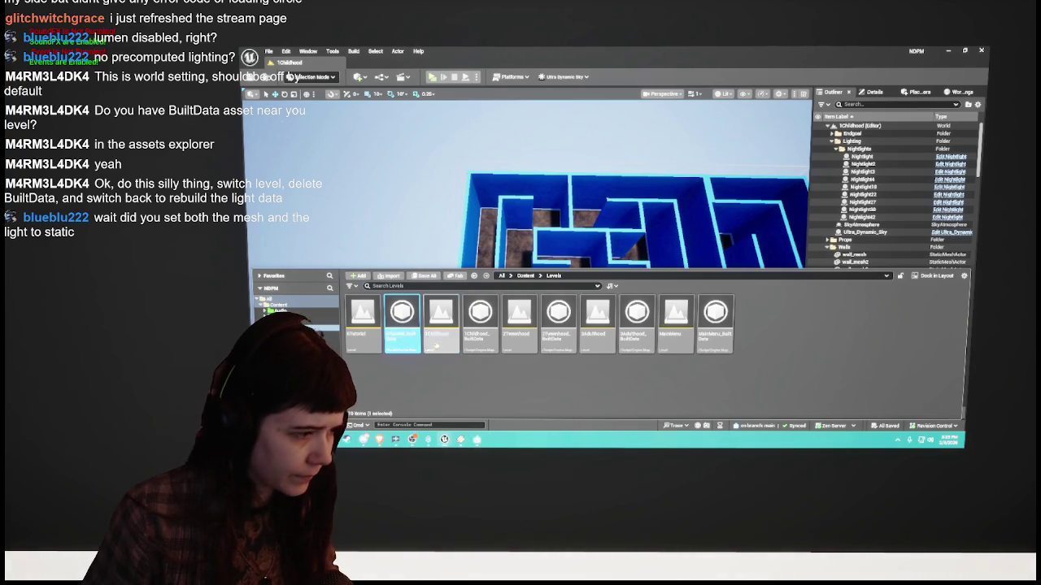
{"action": "key", "text": "Delete"}
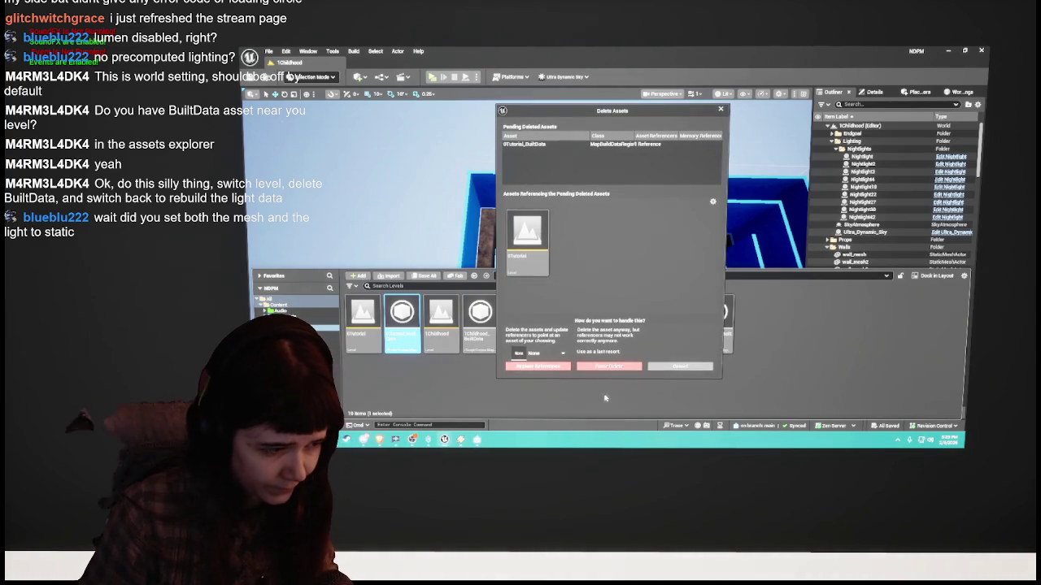
{"action": "left_click", "coordinate": [609, 358]}
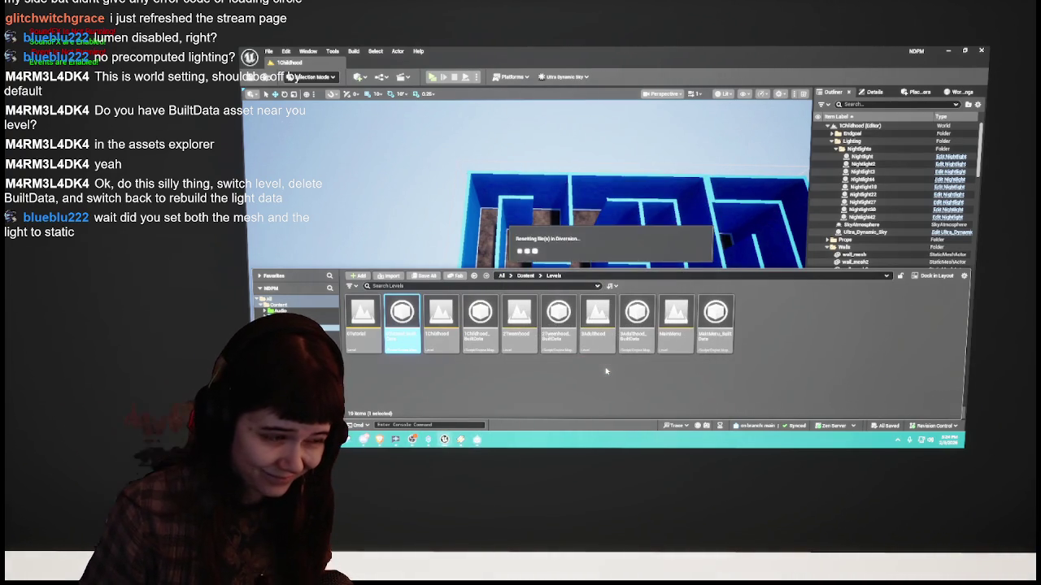
{"action": "double_click", "coordinate": [364, 321]}
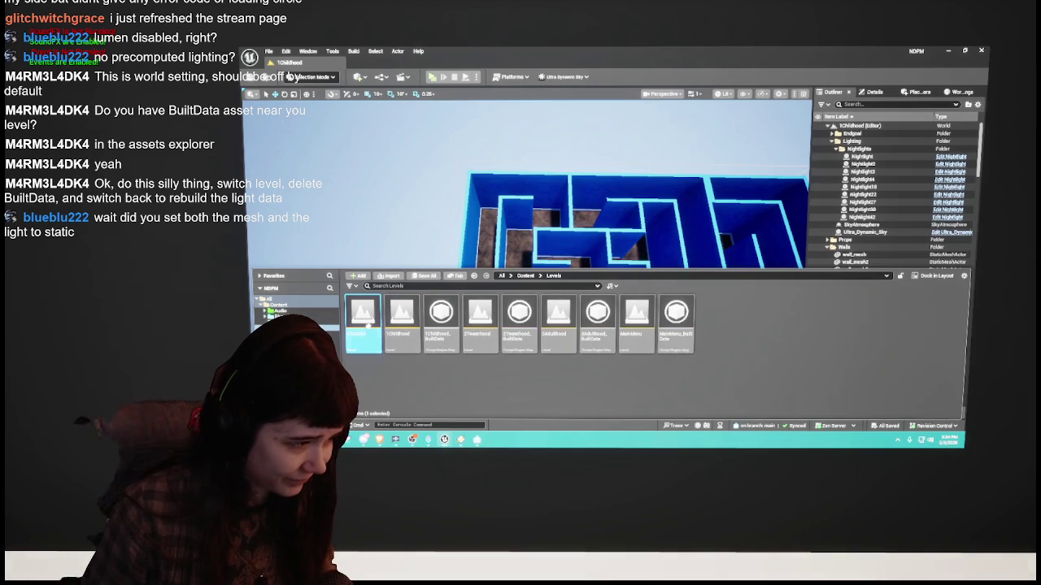
Step: Orbit over the 0Tutorial level and run Build > Build Lighting Only
{"action": "mouse_move", "coordinate": [483, 183]}
{"action": "left_mouse_down"}
{"action": "mouse_move", "coordinate": [483, 213]}
{"action": "mouse_move", "coordinate": [372, 221]}
{"action": "mouse_move", "coordinate": [465, 334]}
{"action": "left_mouse_up"}
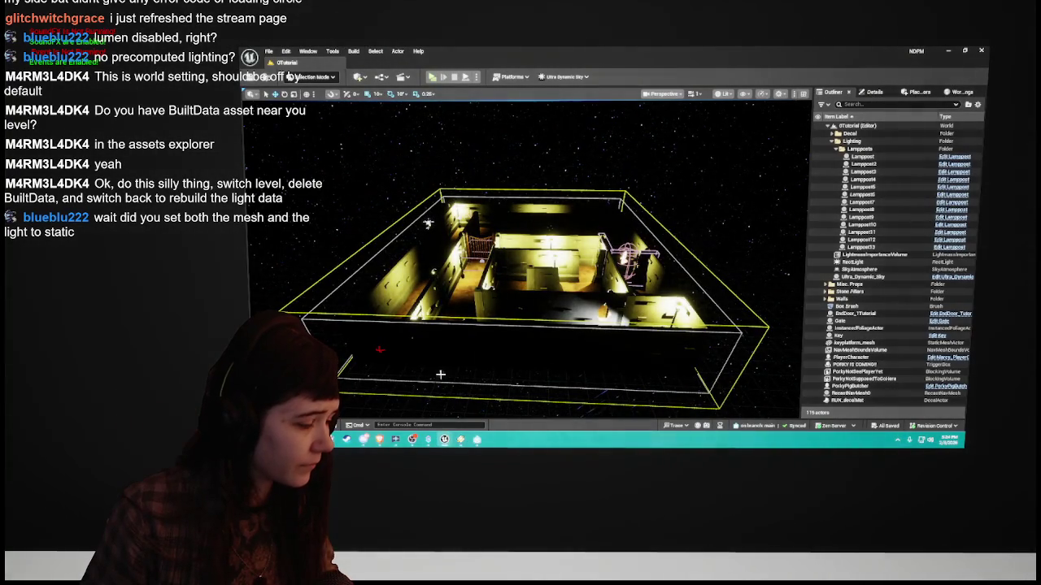
{"action": "left_click", "coordinate": [354, 51]}
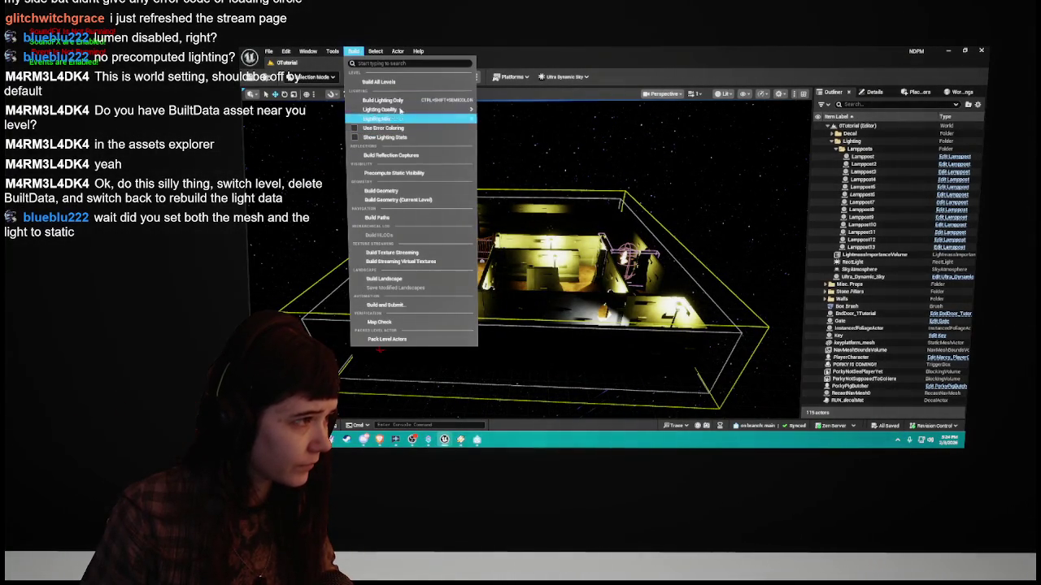
{"action": "left_click", "coordinate": [394, 100]}
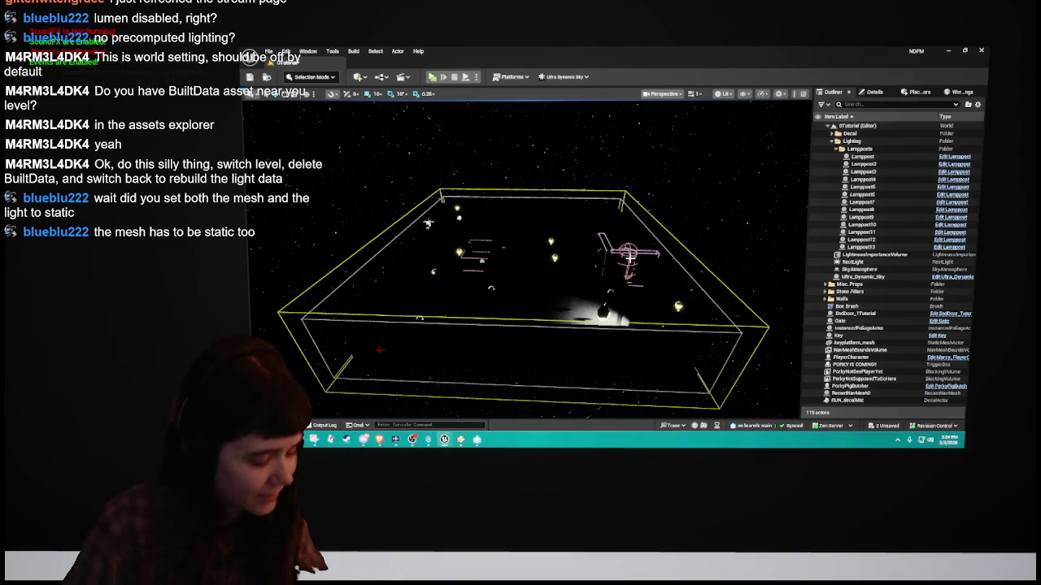
Step: Collapse the Lampposts folder, save the 0Tutorial map, and open the Content Drawer at Levels
{"action": "left_click", "coordinate": [842, 149]}
{"action": "mouse_move", "coordinate": [600, 294]}
{"action": "left_mouse_down"}
{"action": "mouse_move", "coordinate": [610, 291]}
{"action": "mouse_move", "coordinate": [554, 316]}
{"action": "mouse_move", "coordinate": [586, 298]}
{"action": "left_mouse_up"}
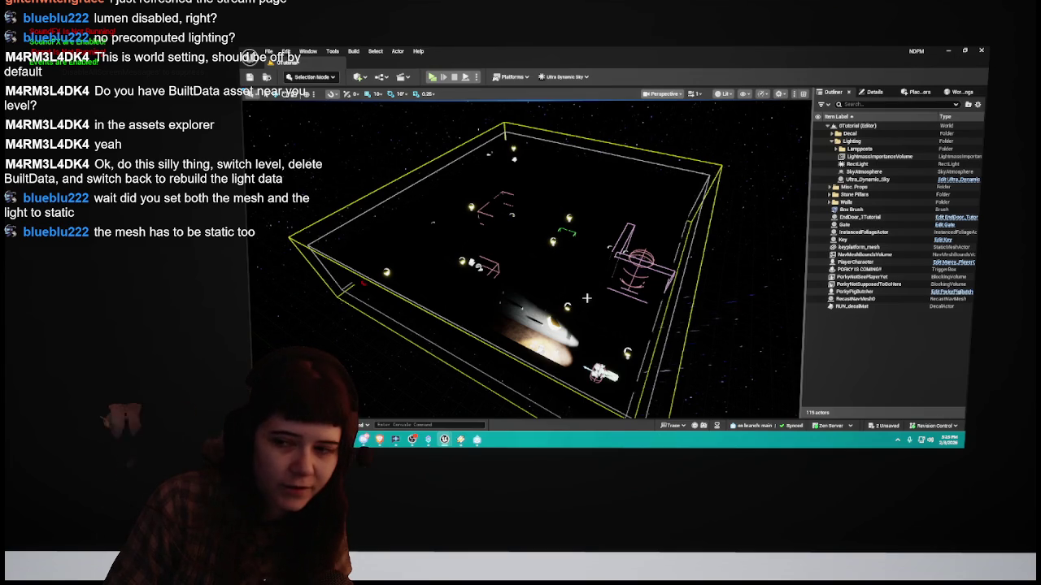
{"action": "left_click", "coordinate": [856, 343]}
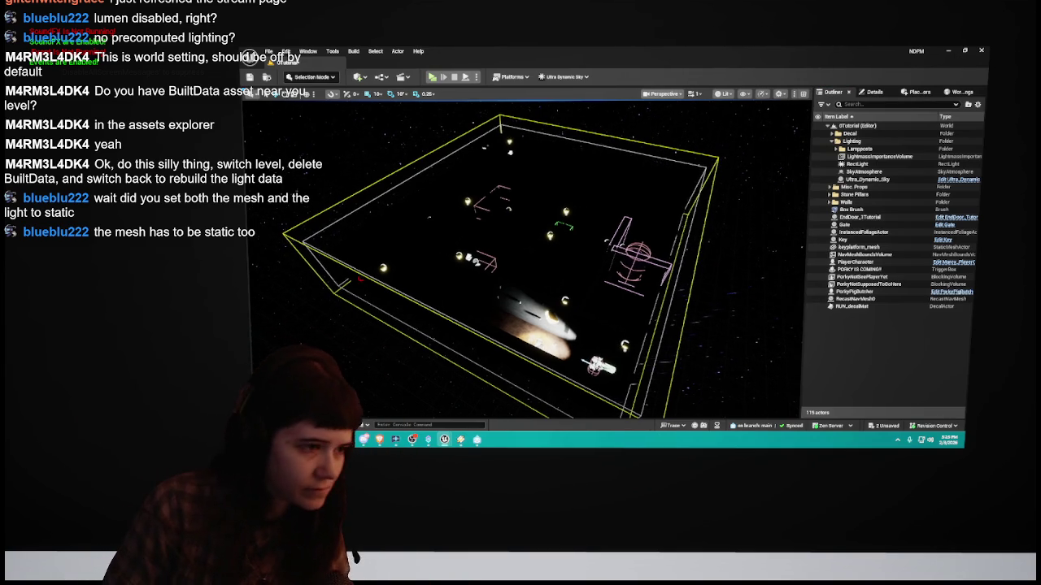
{"action": "key", "text": "ctrl+s"}
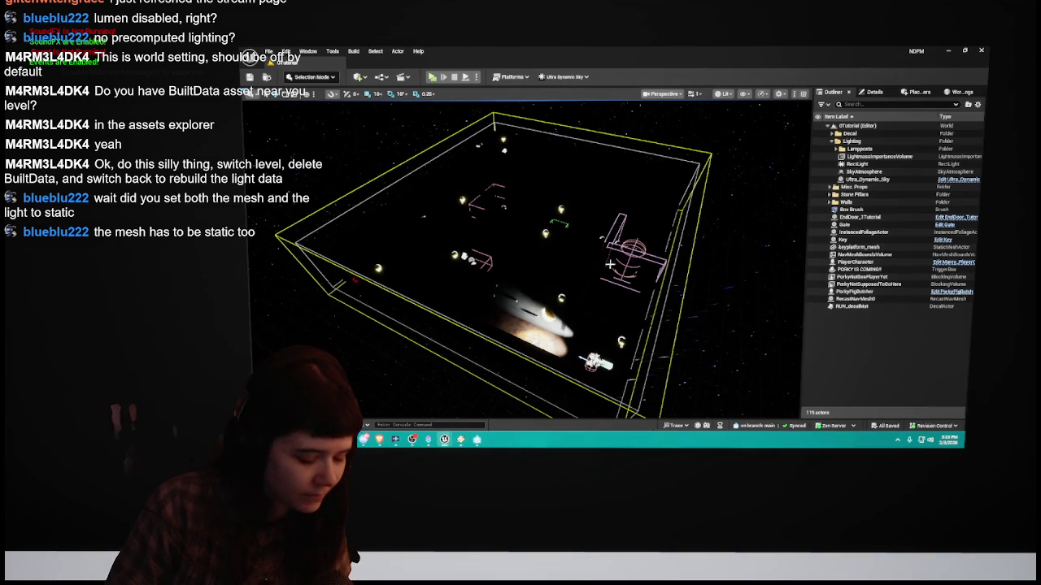
{"action": "scroll", "coordinate": [610, 265], "scroll_direction": "up", "scroll_amount": 10}
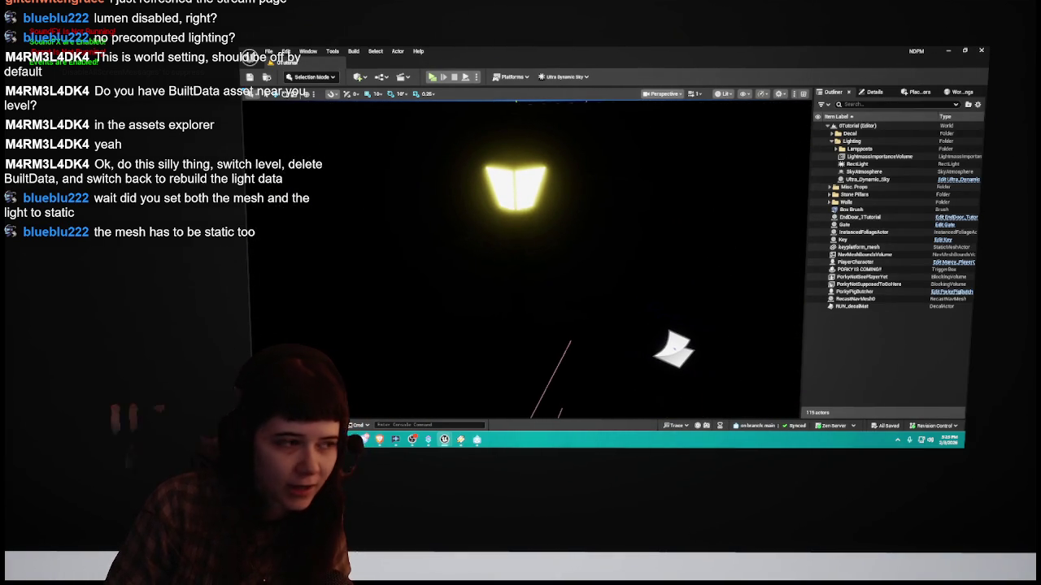
{"action": "scroll", "coordinate": [610, 266], "scroll_direction": "down", "scroll_amount": 10}
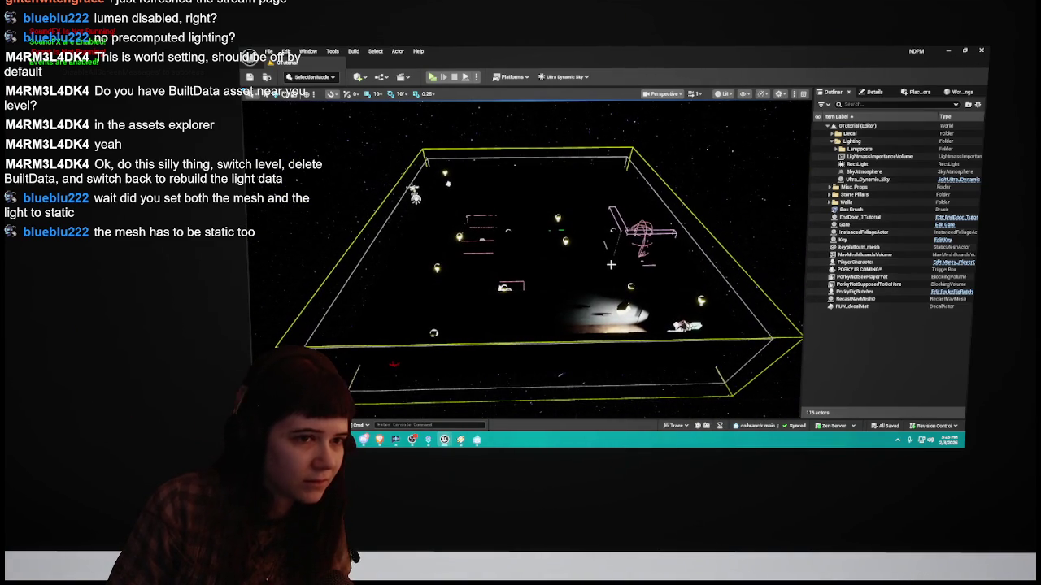
{"action": "key", "text": "ctrl+space"}
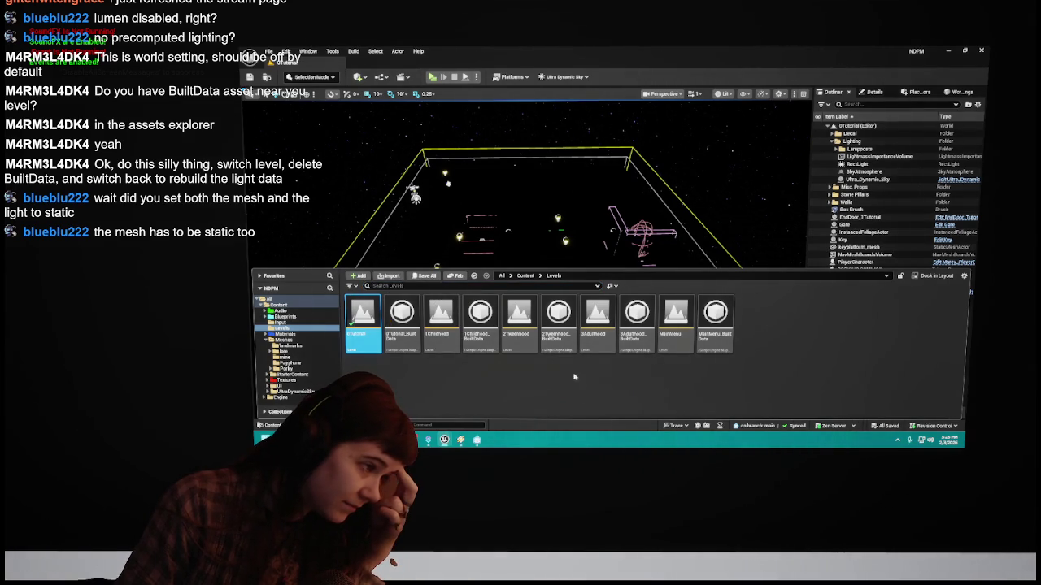
Step: Deselect the Levels assets and close the Content Drawer to reveal the 0Tutorial viewport
{"action": "left_click", "coordinate": [541, 397]}
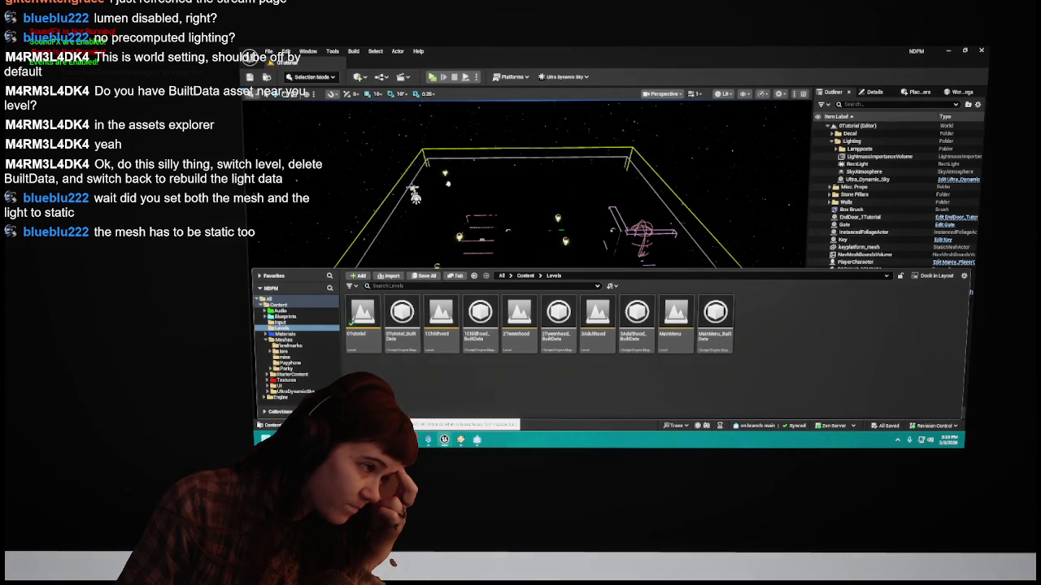
{"action": "key", "text": "ctrl+space"}
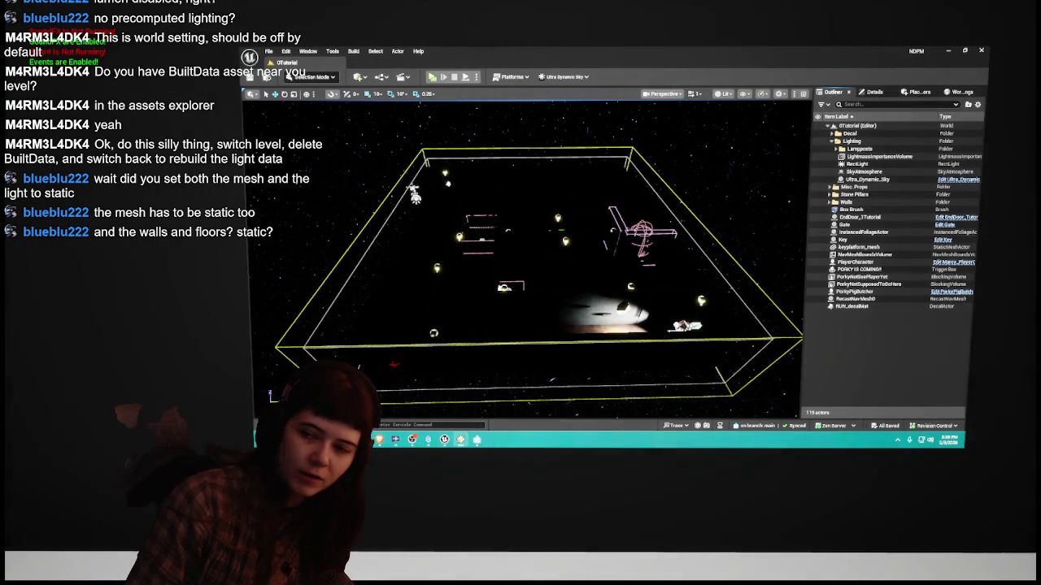
Step: Check the floor box brush's details, then collapse the Outliner's Walls folder with nothing selected
{"action": "left_click", "coordinate": [581, 332]}
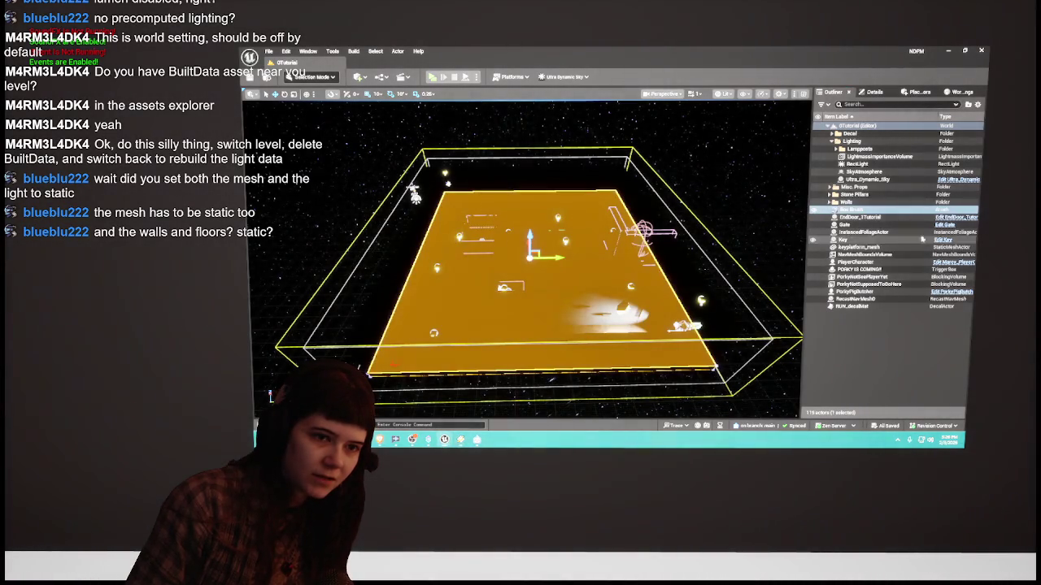
{"action": "left_click", "coordinate": [873, 93]}
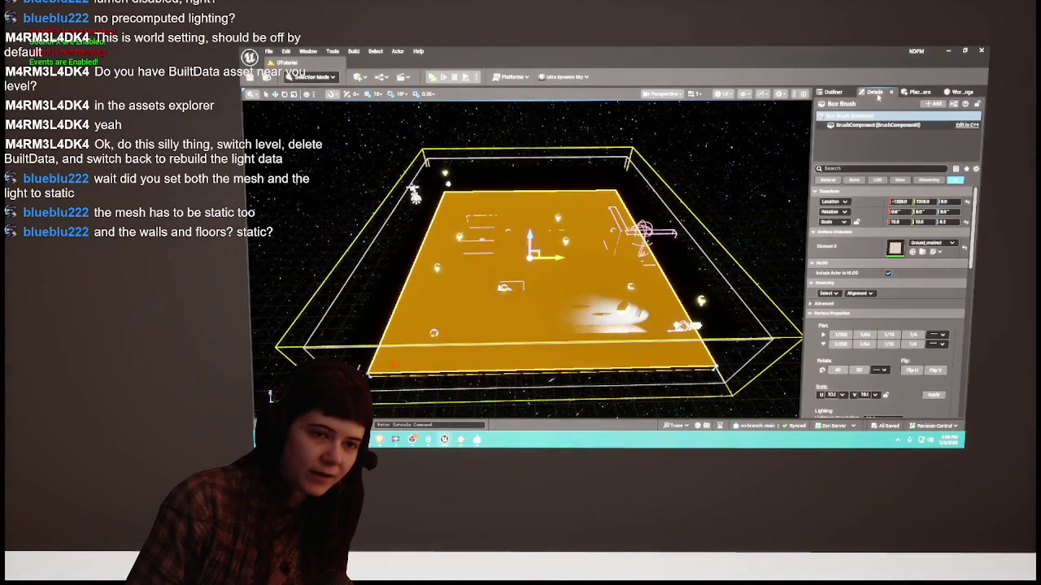
{"action": "left_click", "coordinate": [837, 92]}
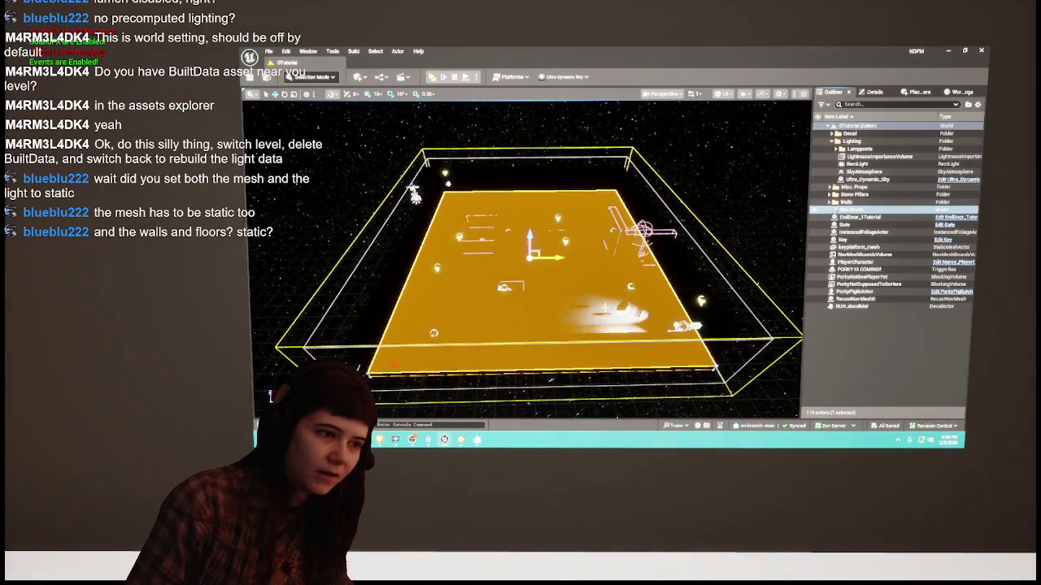
{"action": "double_click", "coordinate": [846, 202]}
{"action": "left_click", "coordinate": [829, 202]}
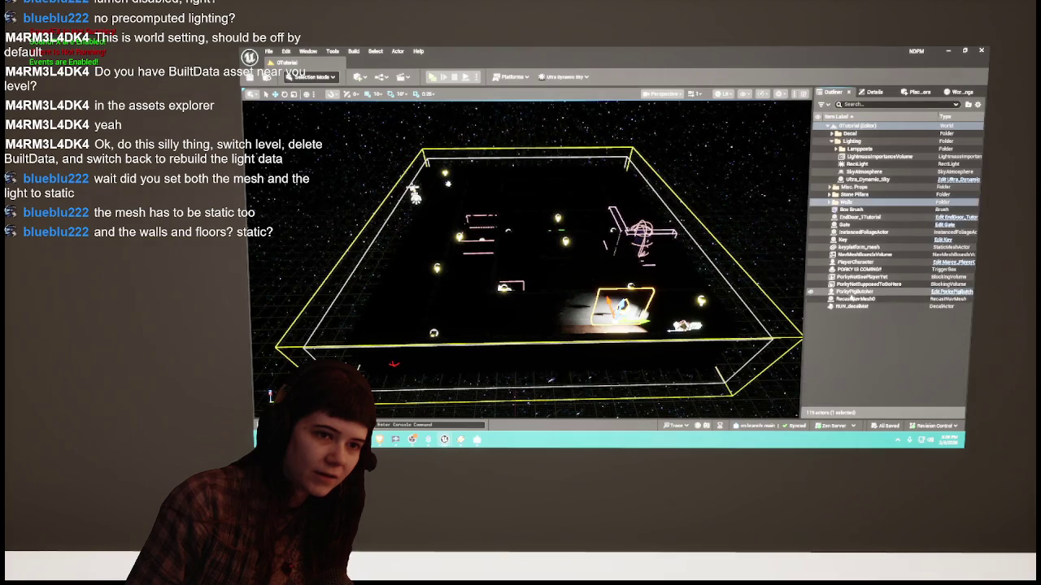
{"action": "left_click", "coordinate": [865, 330]}
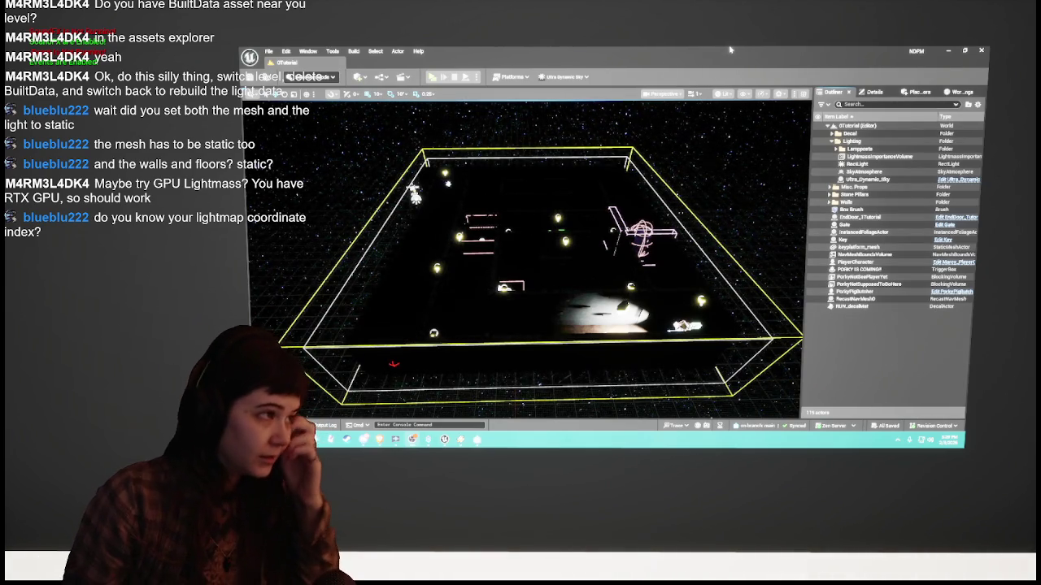
Step: Enable GPU Lightmass in Plugins (search 'gpu light'), accept the beta warning, and restart the editor
{"action": "left_click", "coordinate": [285, 51]}
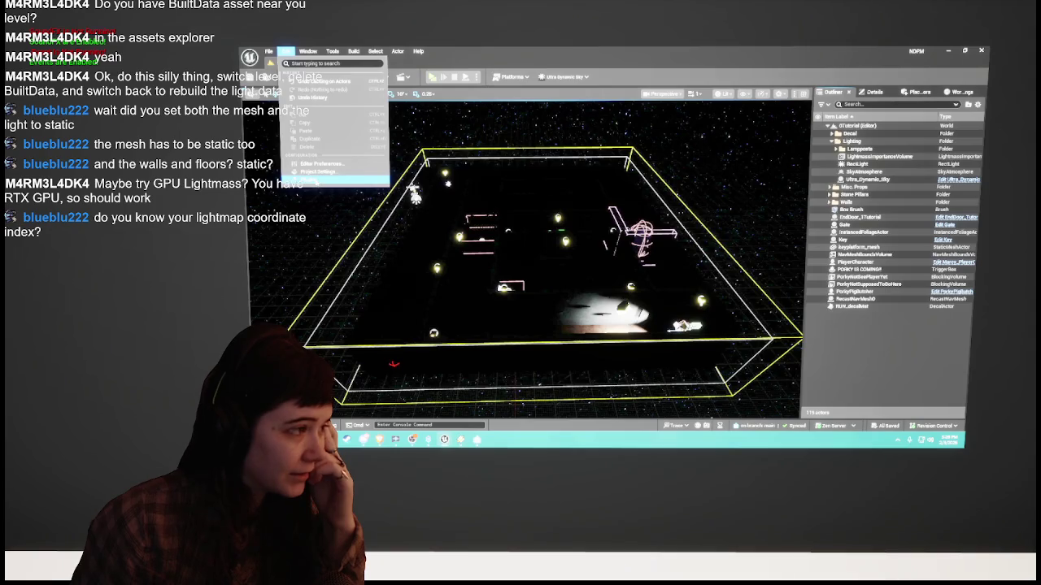
{"action": "left_click", "coordinate": [317, 181]}
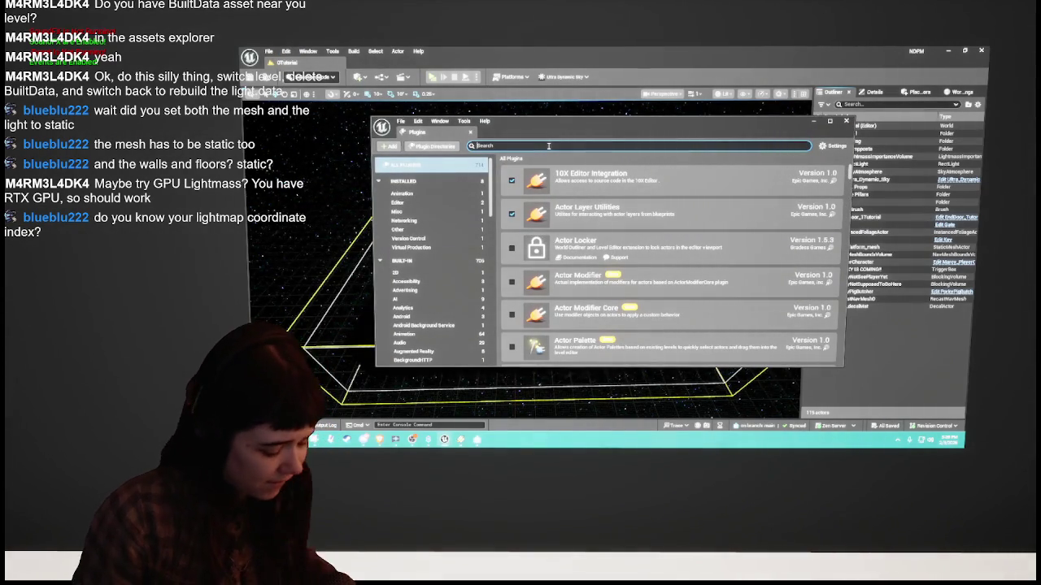
{"action": "type", "text": "gpu"}
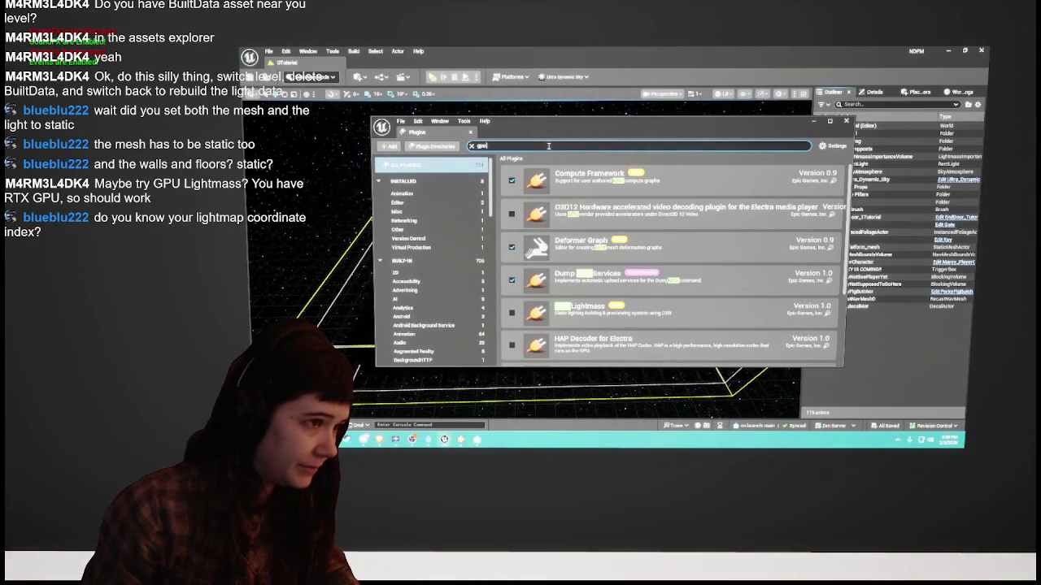
{"action": "type", "text": " light"}
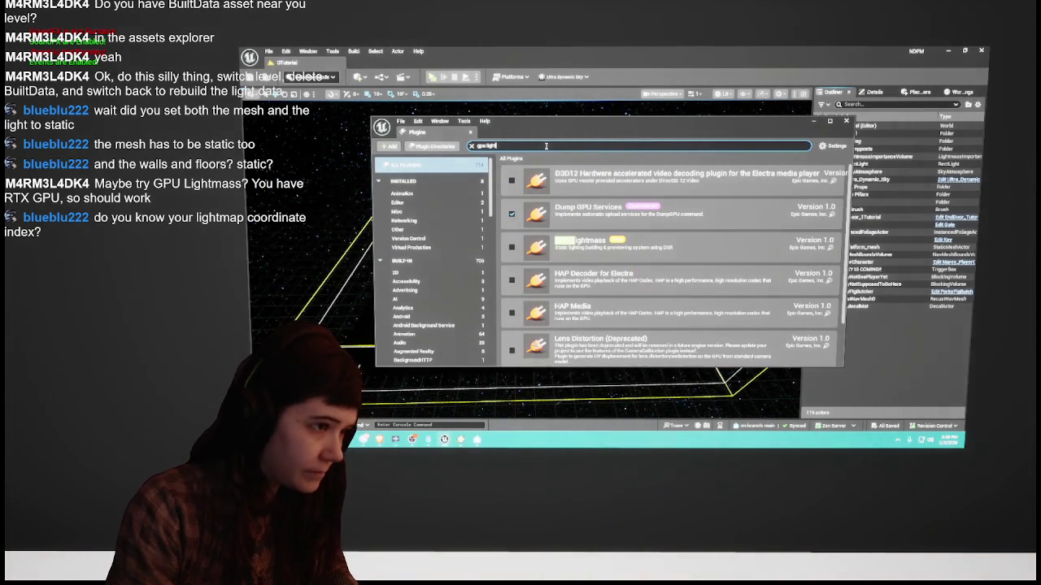
{"action": "left_click", "coordinate": [510, 180]}
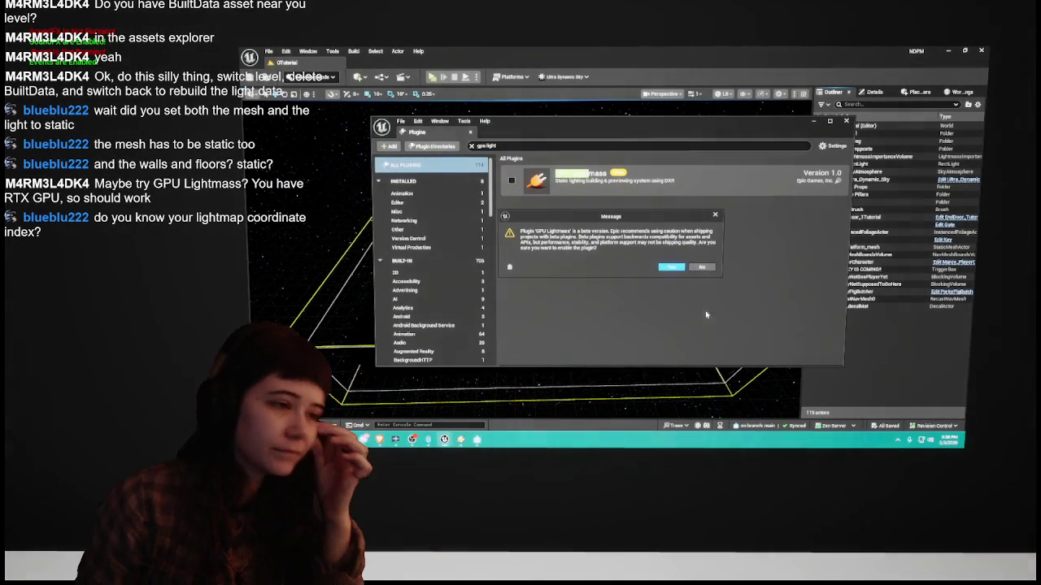
{"action": "left_click", "coordinate": [670, 267]}
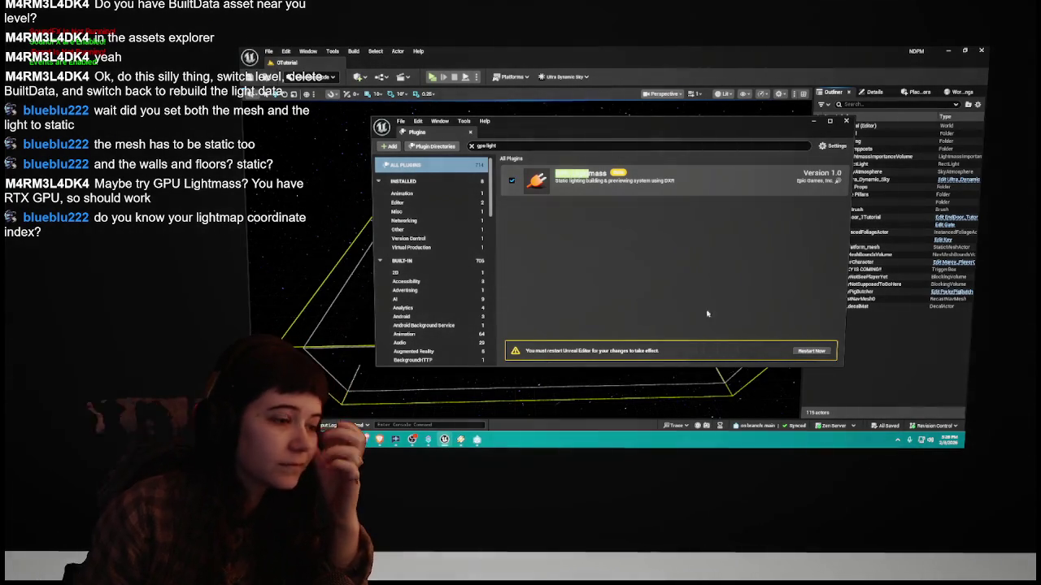
{"action": "left_click", "coordinate": [811, 351]}
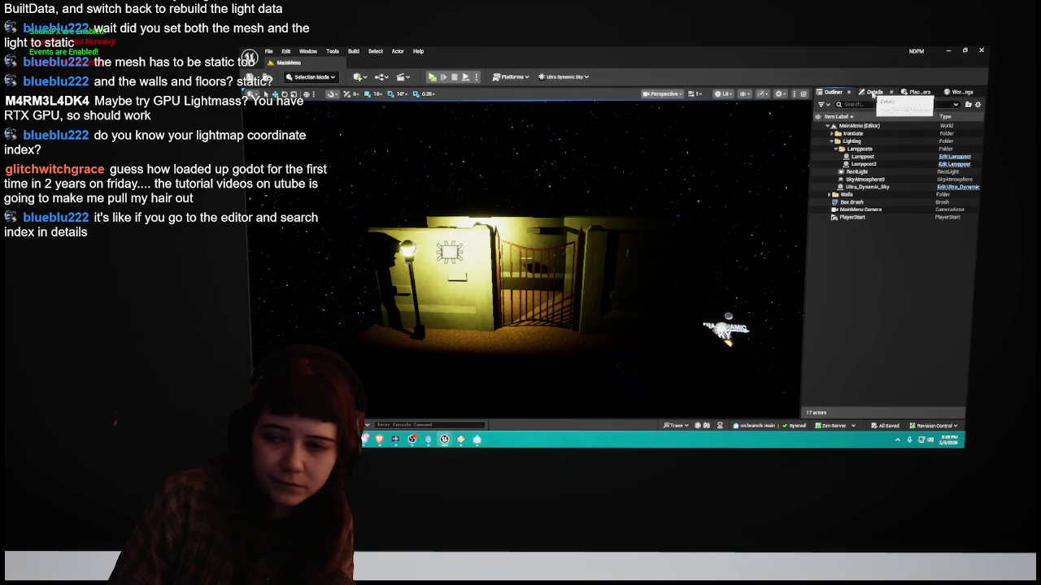
Step: Switch from the Outliner to Details and then the MainMenu World Settings tab
{"action": "left_click", "coordinate": [872, 92]}
{"action": "left_click", "coordinate": [834, 93]}
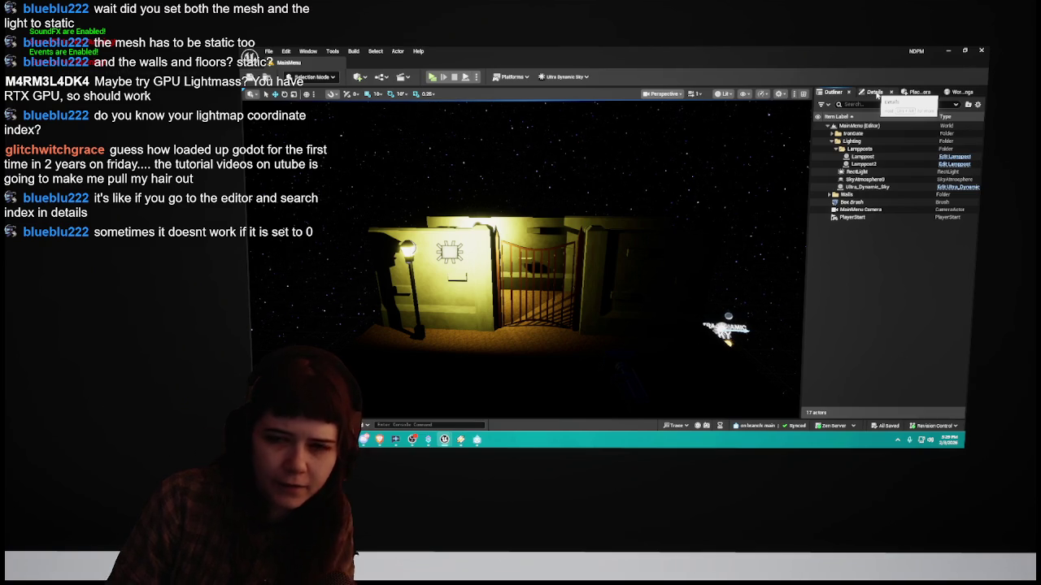
{"action": "left_click", "coordinate": [873, 92]}
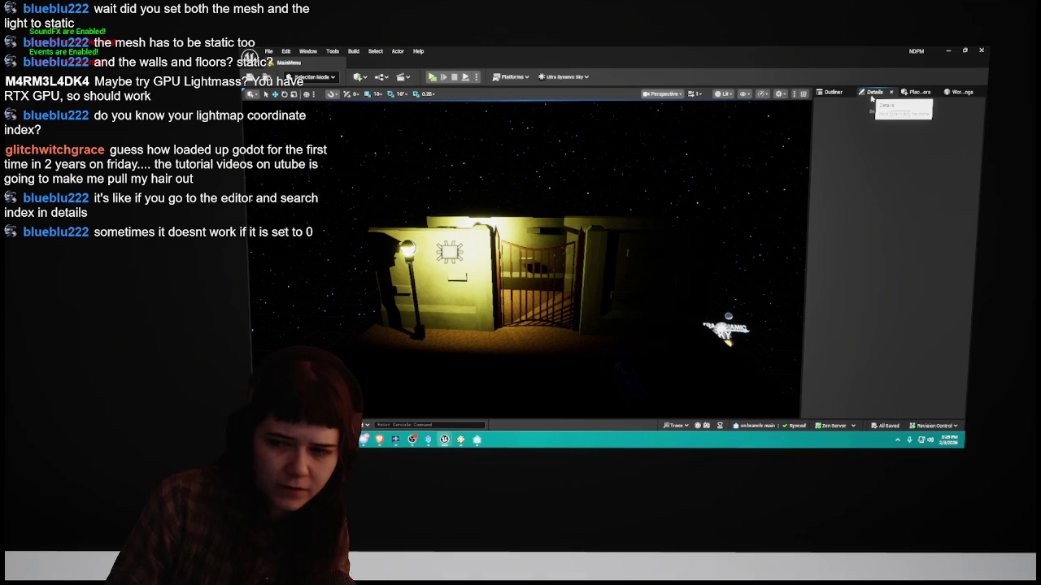
{"action": "left_click", "coordinate": [948, 93]}
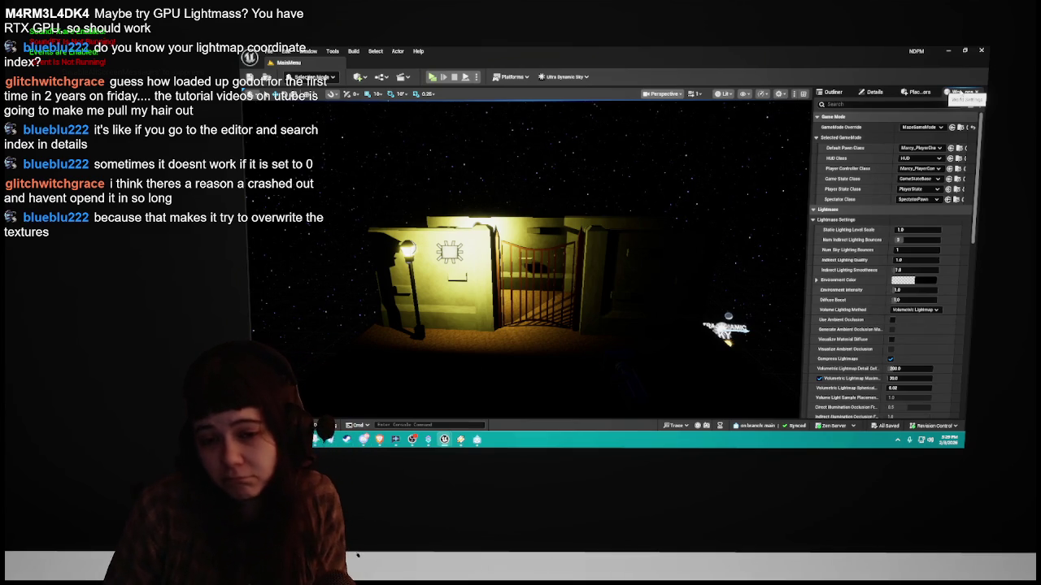
Step: Search the World Settings properties for 'index', then clear the search
{"action": "left_click", "coordinate": [939, 104]}
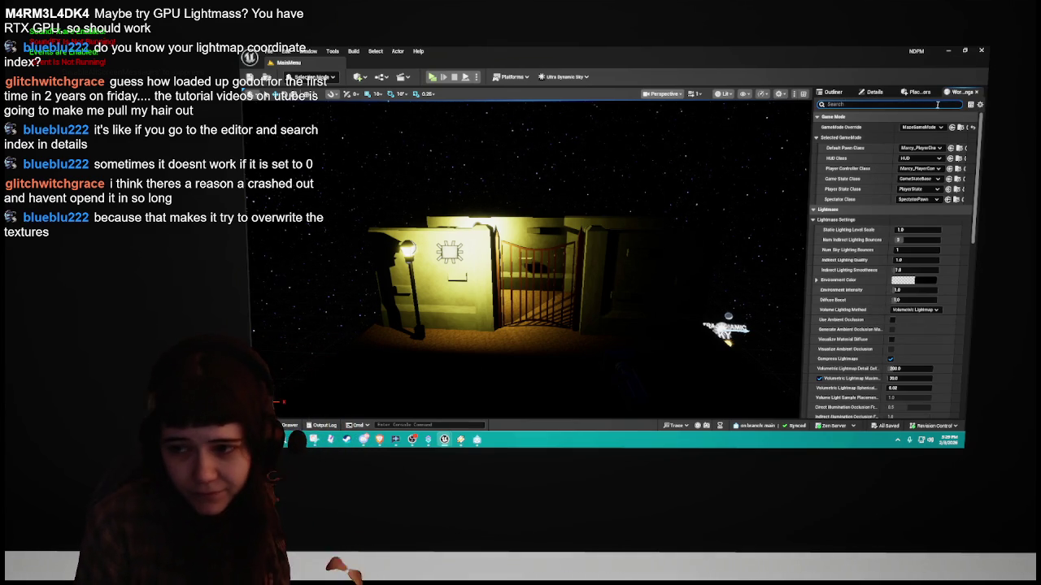
{"action": "type", "text": "index"}
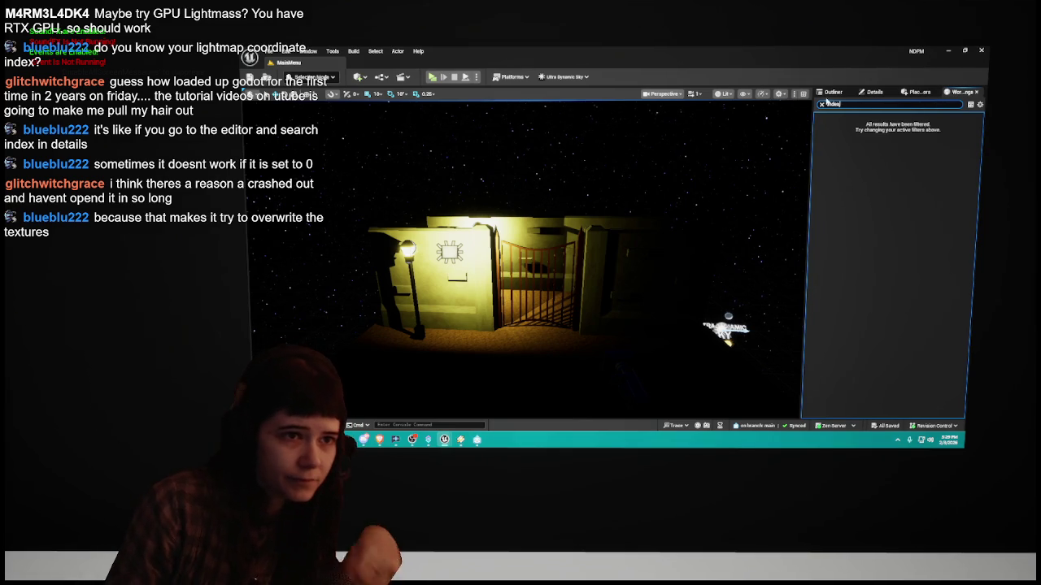
{"action": "left_click", "coordinate": [821, 104]}
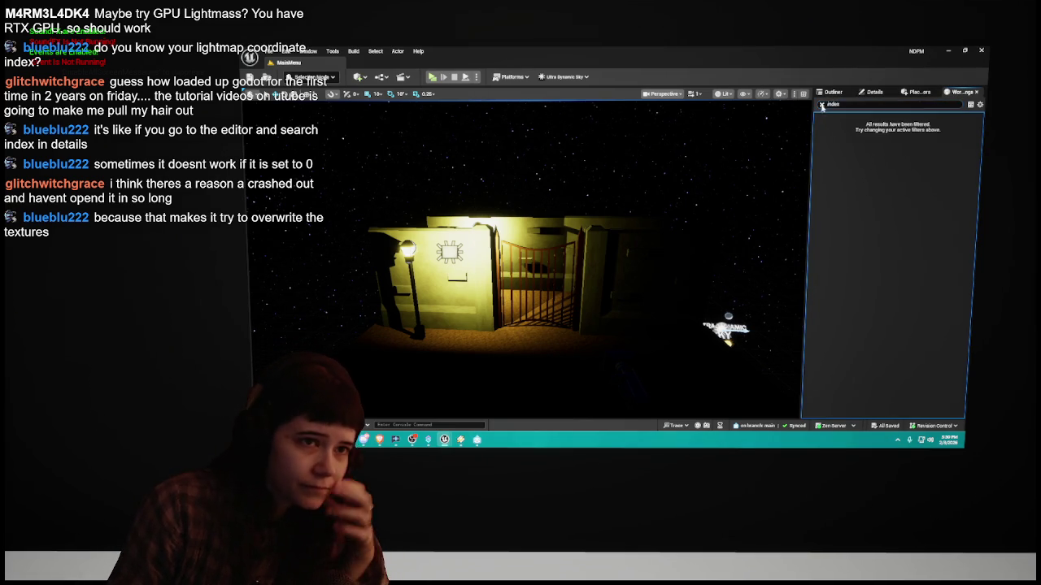
{"action": "left_click", "coordinate": [286, 52]}
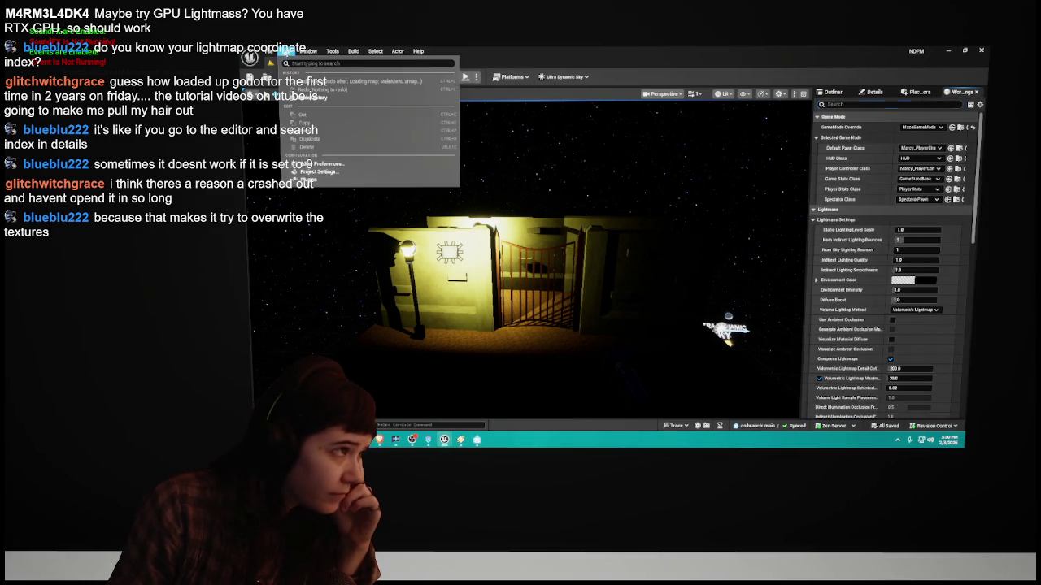
{"action": "left_click", "coordinate": [331, 168]}
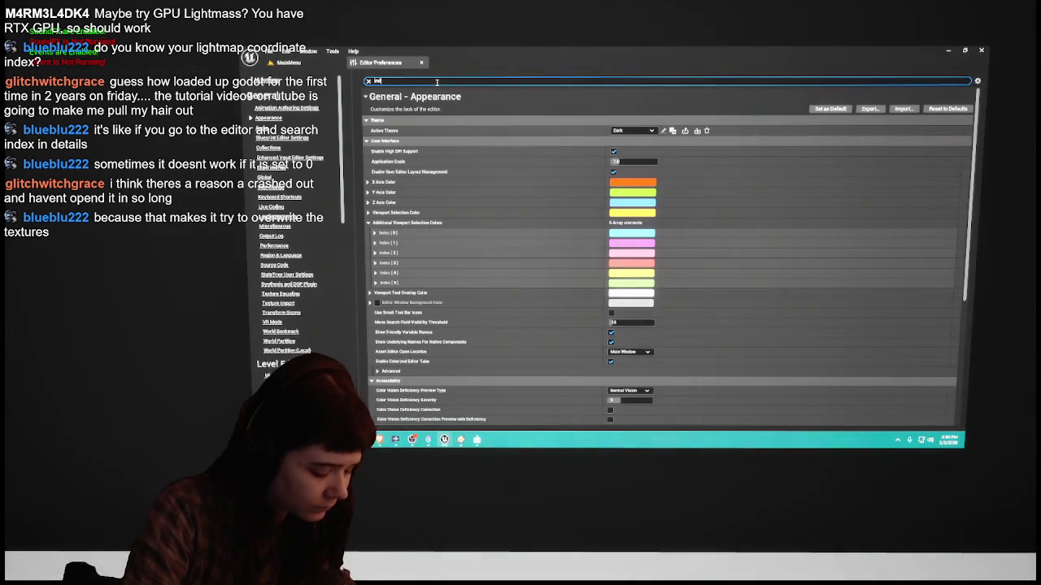
{"action": "type", "text": "index"}
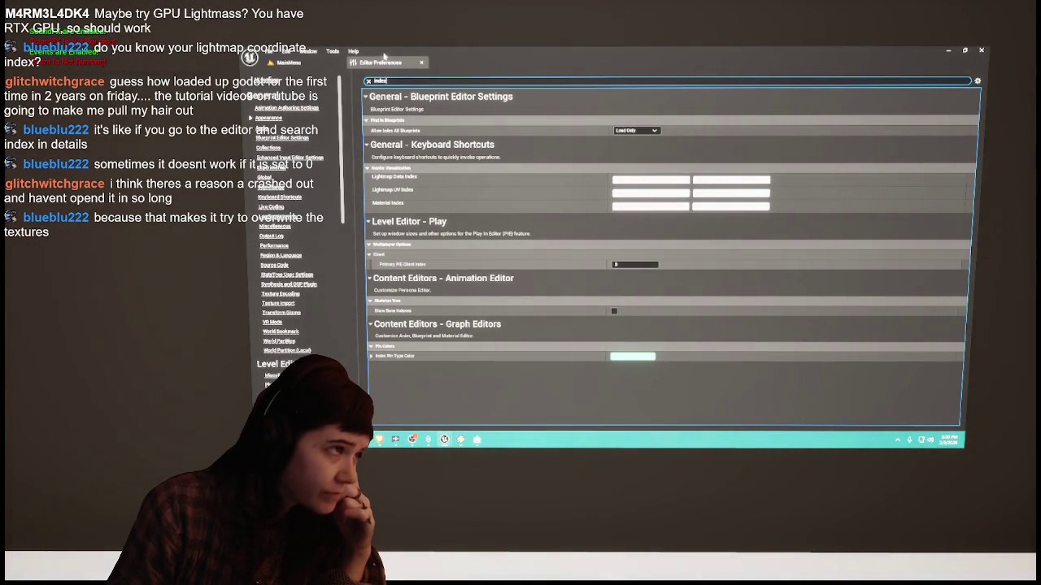
{"action": "left_click", "coordinate": [422, 64]}
{"action": "left_click", "coordinate": [285, 50]}
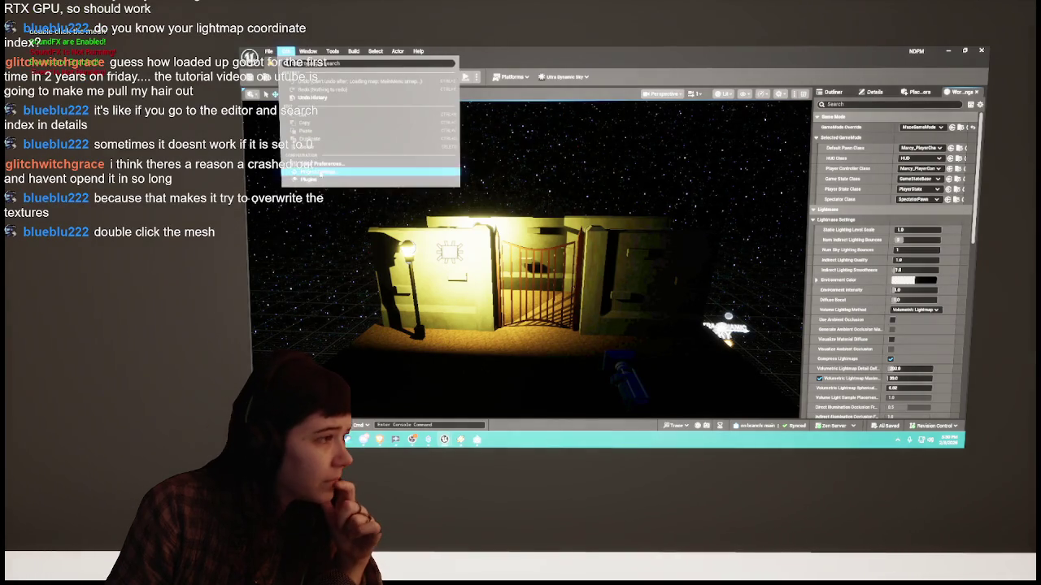
{"action": "left_click", "coordinate": [286, 50]}
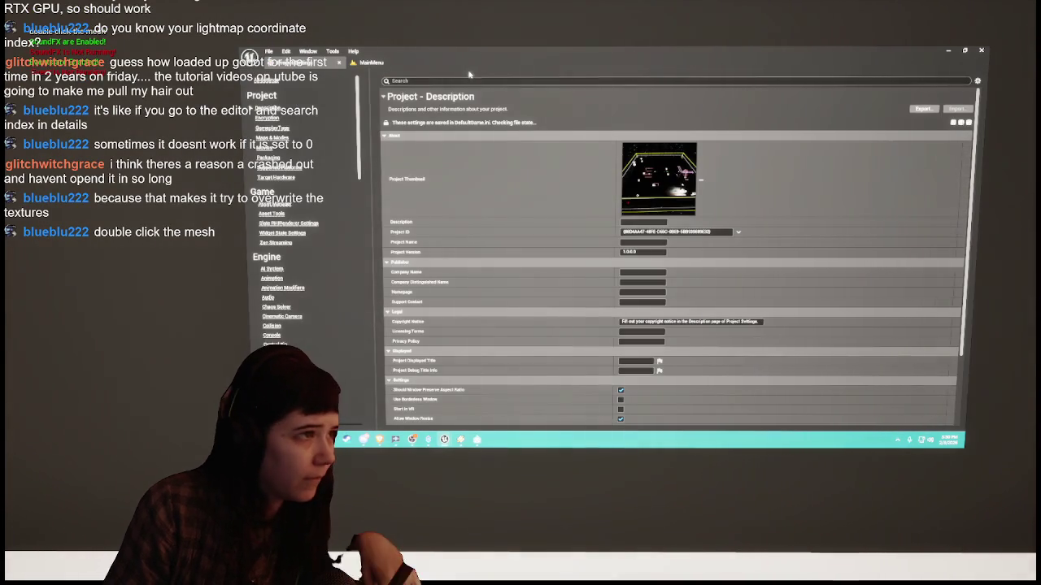
{"action": "left_click", "coordinate": [471, 80]}
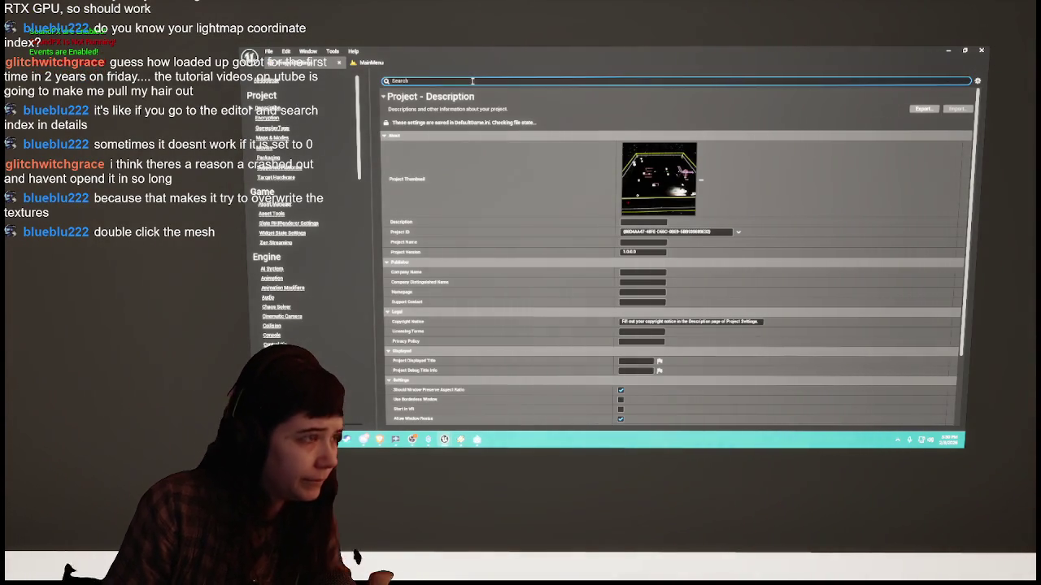
{"action": "type", "text": "index"}
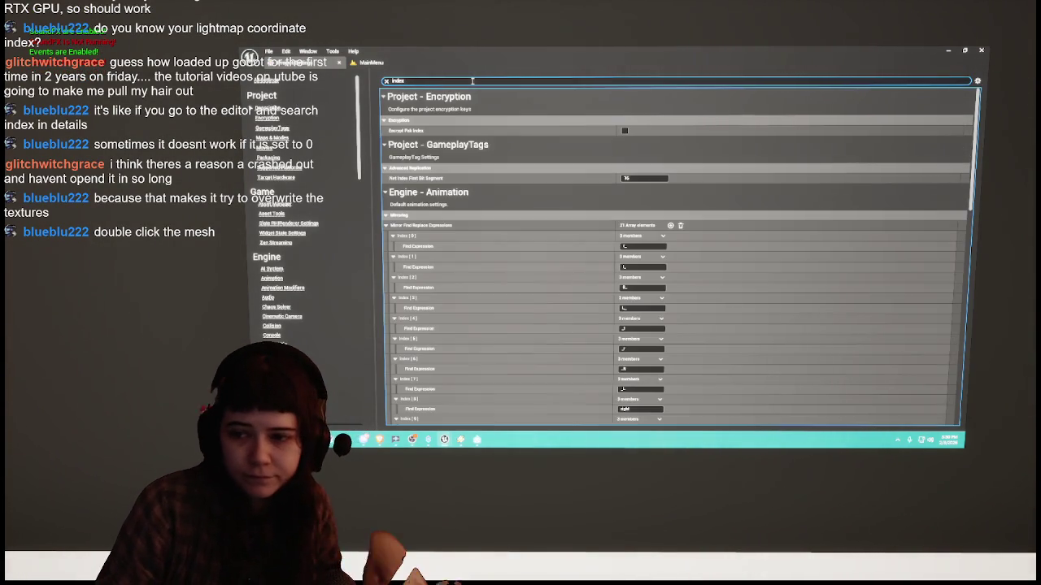
{"action": "scroll", "coordinate": [512, 215], "scroll_direction": "down", "scroll_amount": 5}
{"action": "scroll", "coordinate": [511, 213], "scroll_direction": "up", "scroll_amount": 1}
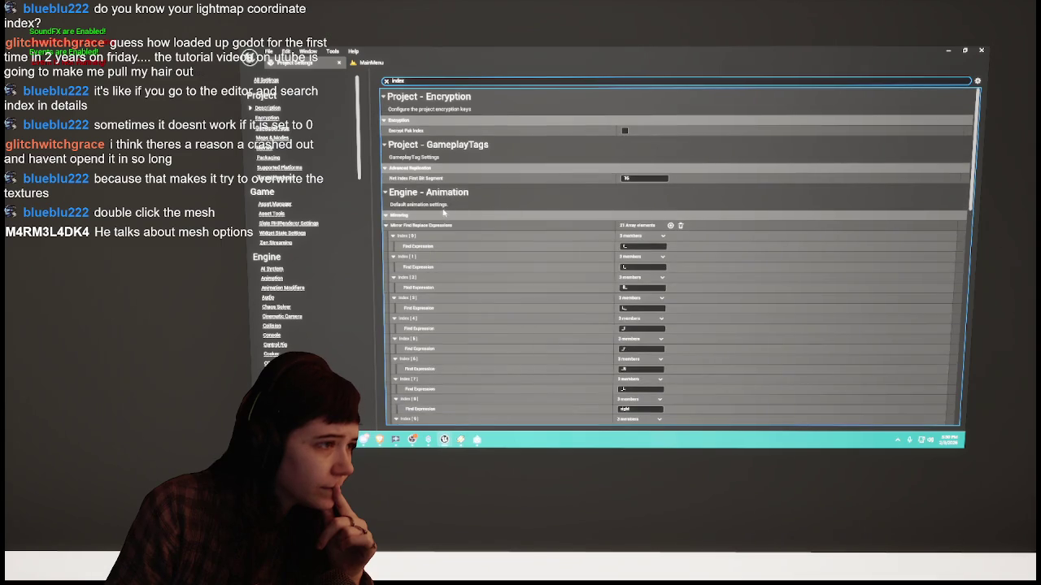
{"action": "left_click", "coordinate": [427, 216]}
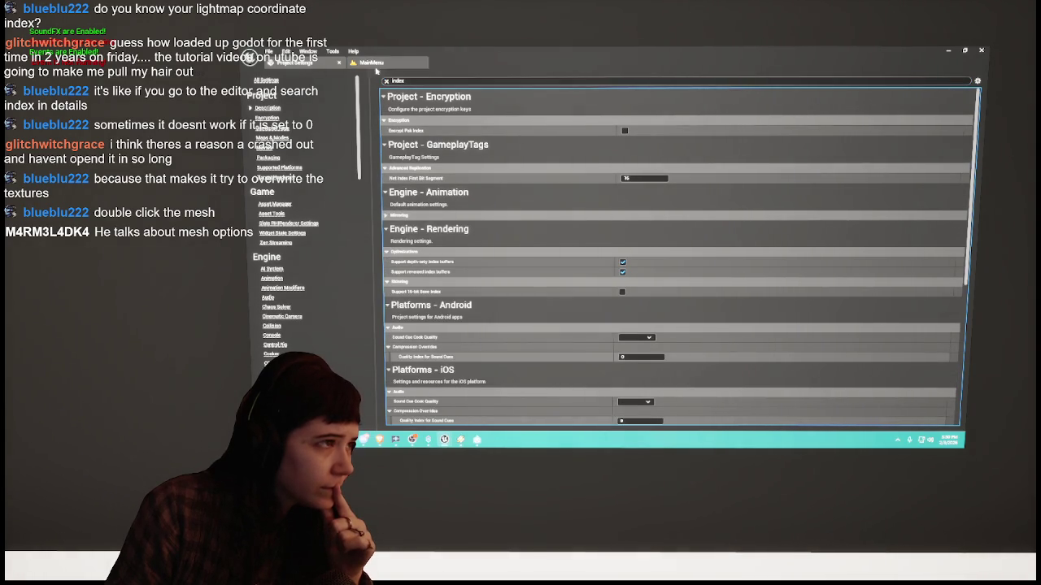
{"action": "left_click", "coordinate": [339, 64]}
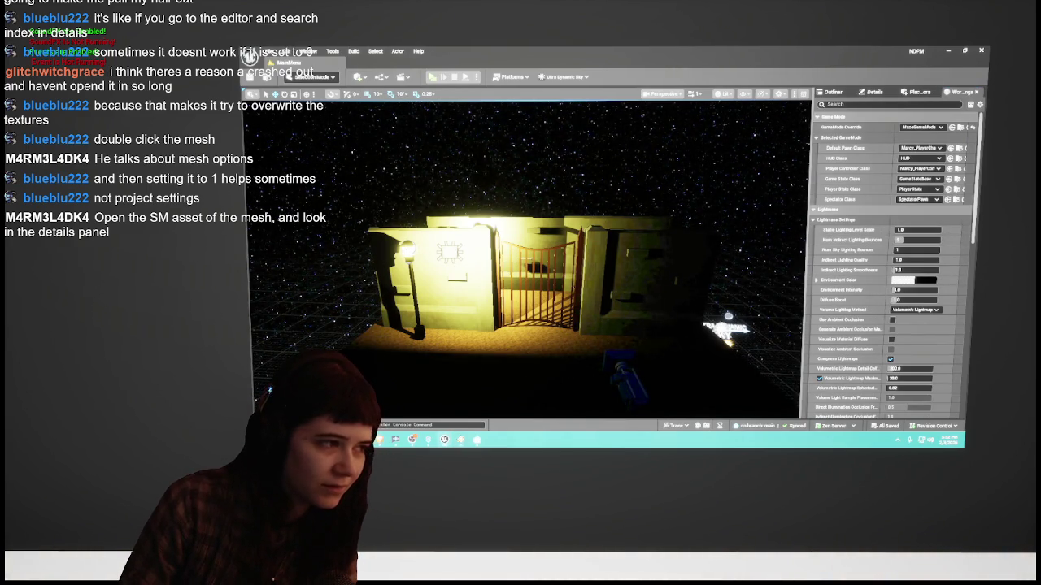
Step: Select the Lamppost's LightMesh component, locate lamppost_mesh in Meshes > mine, and open it
{"action": "left_click", "coordinate": [406, 309]}
{"action": "left_click", "coordinate": [873, 92]}
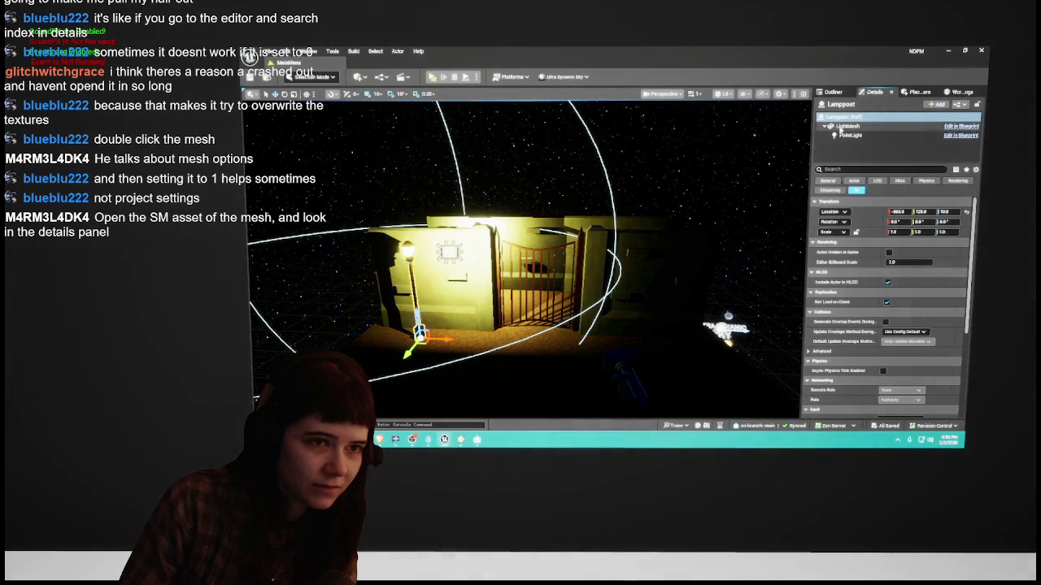
{"action": "left_click", "coordinate": [846, 126]}
{"action": "left_click", "coordinate": [911, 281]}
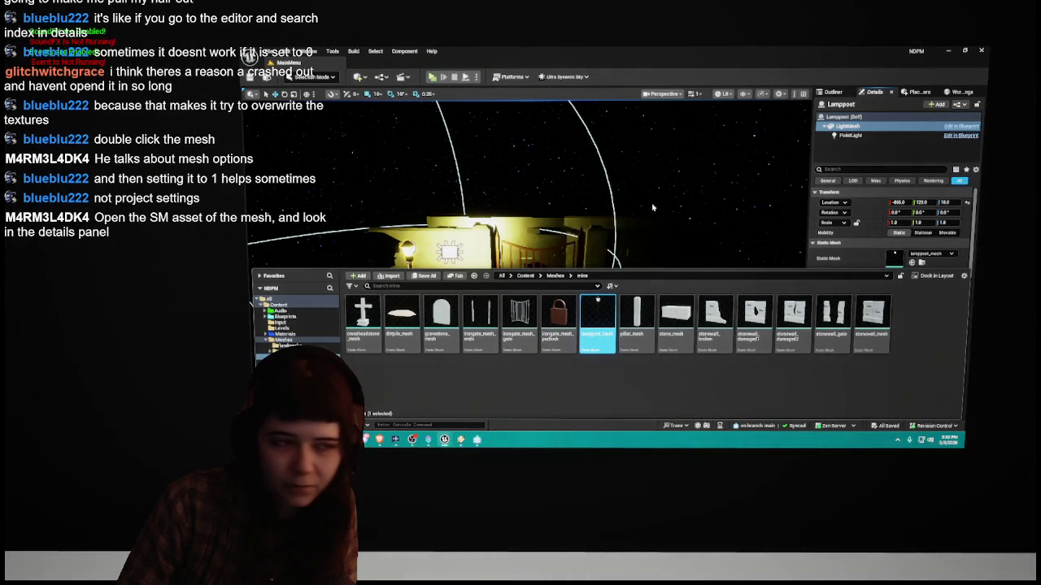
{"action": "double_click", "coordinate": [598, 321]}
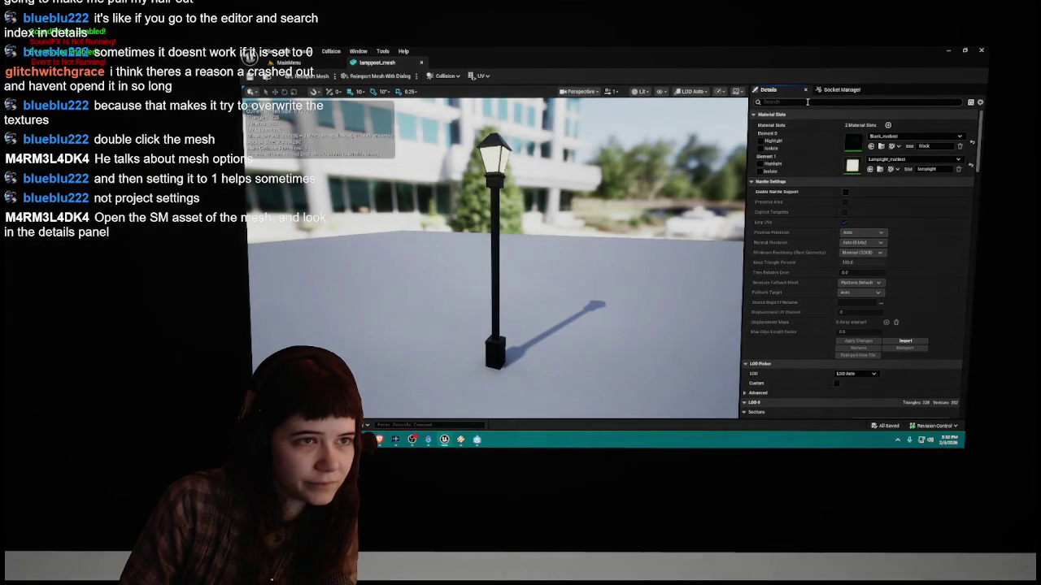
Step: Filter the lamppost mesh details by 'index' to confirm Light Map Coordinate Index is 1, then close the mesh editor
{"action": "left_click", "coordinate": [807, 102]}
{"action": "type", "text": "index"}
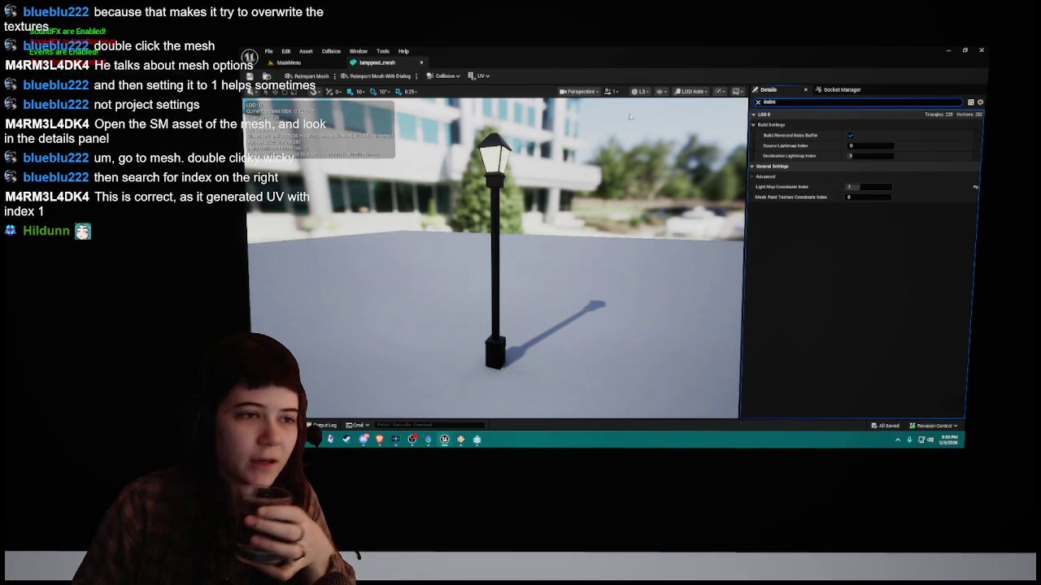
{"action": "left_click", "coordinate": [758, 102]}
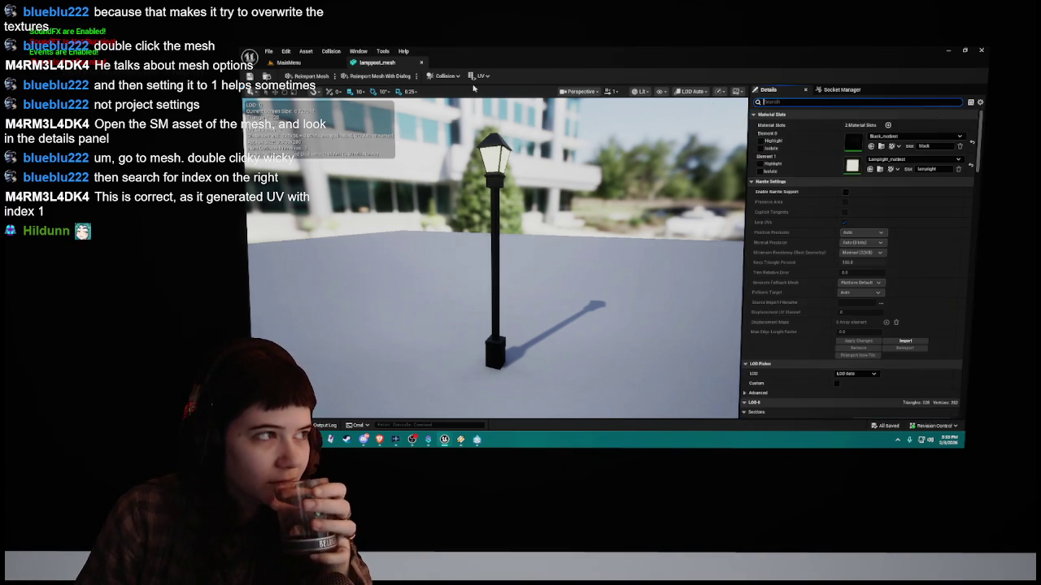
{"action": "left_click", "coordinate": [421, 62]}
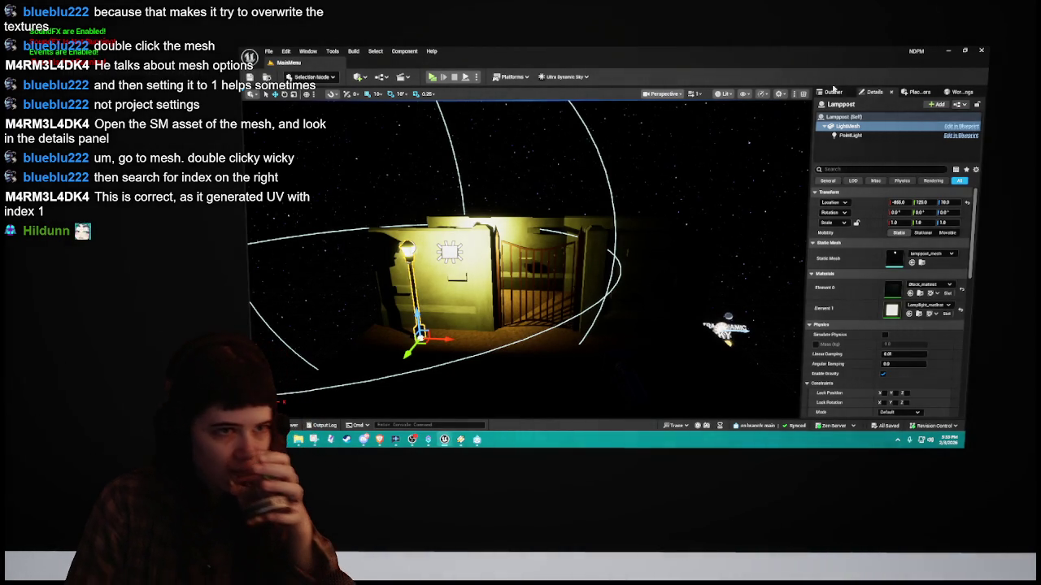
Step: Switch the right panel to the Outliner actor list and deselect the Lamppost
{"action": "left_click", "coordinate": [833, 91]}
{"action": "left_click", "coordinate": [890, 322]}
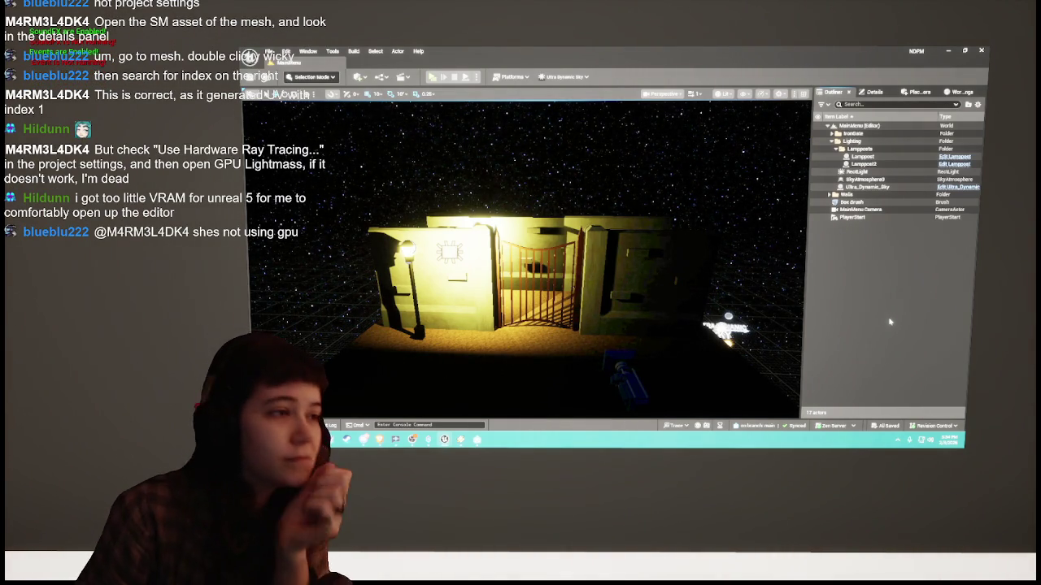
{"action": "left_click", "coordinate": [285, 51]}
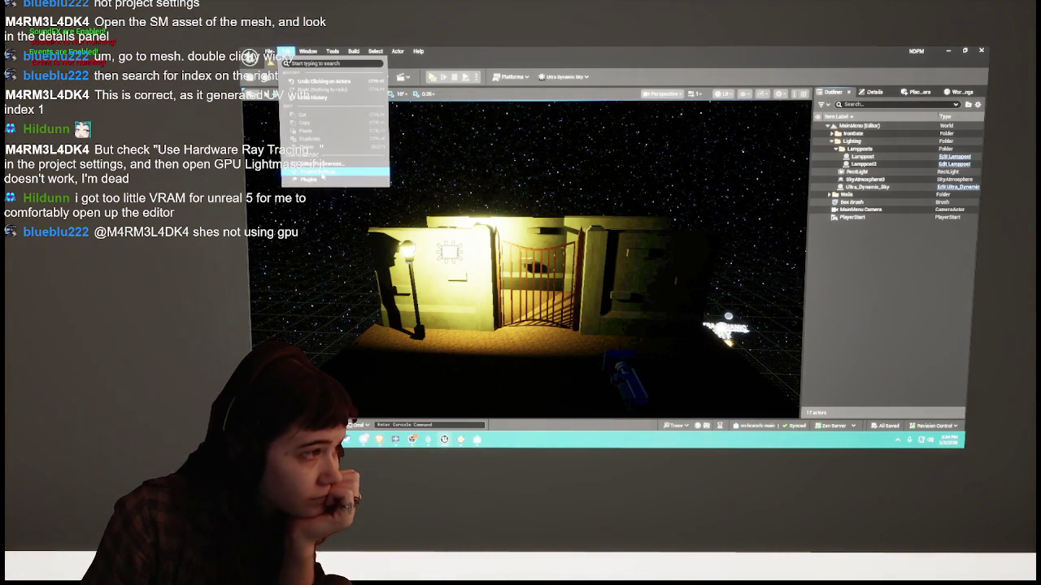
Step: Open Project Settings on the engine Rendering page
{"action": "left_click", "coordinate": [334, 179]}
{"action": "scroll", "coordinate": [285, 244], "scroll_direction": "down", "scroll_amount": 10}
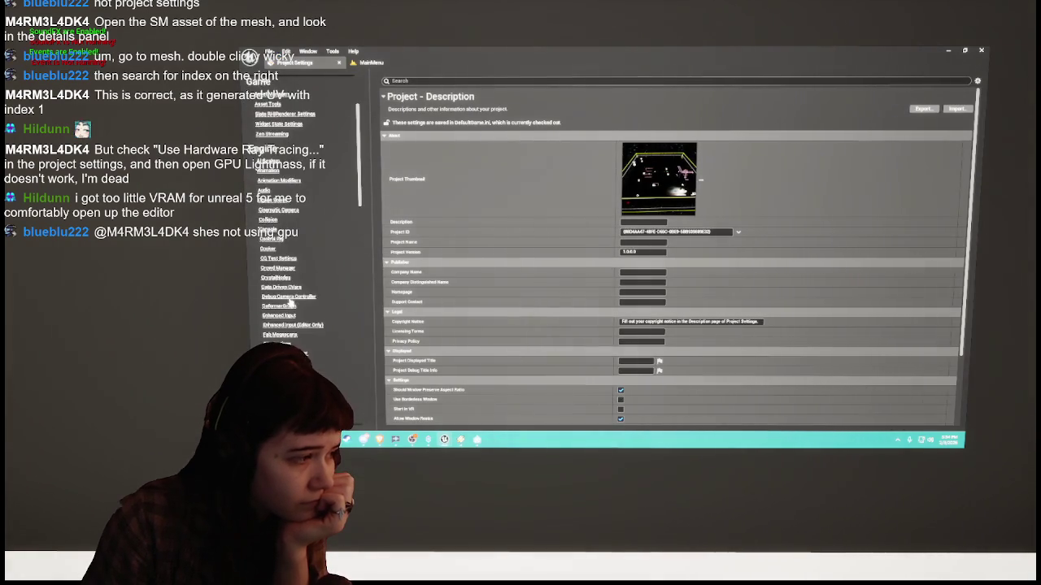
{"action": "left_click", "coordinate": [273, 291]}
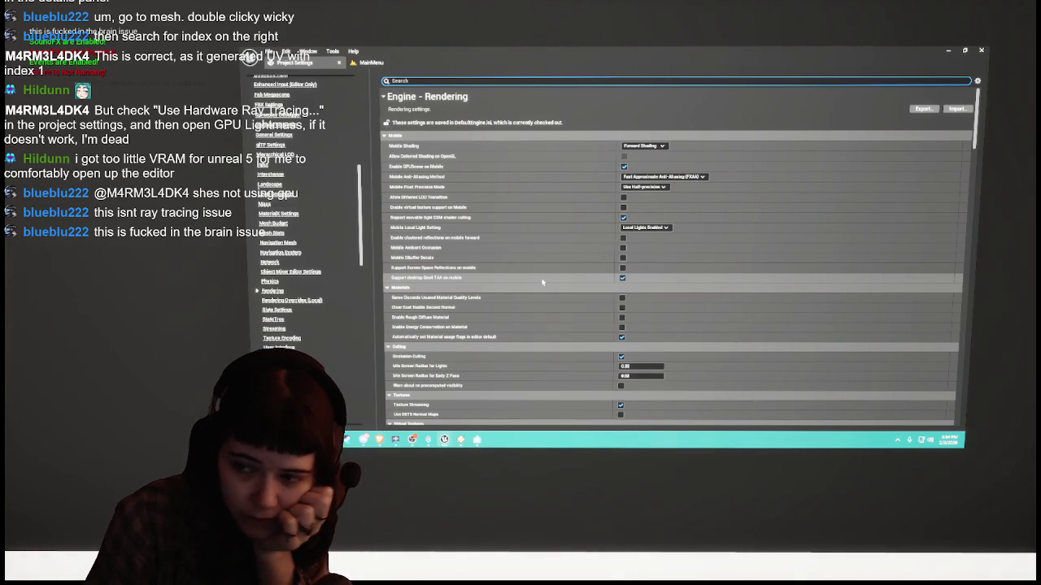
Step: Scroll through the Rendering settings to review the Lumen and Hardware Ray Tracing options
{"action": "scroll", "coordinate": [540, 282], "scroll_direction": "down", "scroll_amount": 3}
{"action": "scroll", "coordinate": [542, 283], "scroll_direction": "down", "scroll_amount": 3}
{"action": "scroll", "coordinate": [540, 283], "scroll_direction": "down", "scroll_amount": 3}
{"action": "scroll", "coordinate": [541, 282], "scroll_direction": "down", "scroll_amount": 2}
{"action": "scroll", "coordinate": [540, 282], "scroll_direction": "down", "scroll_amount": 8}
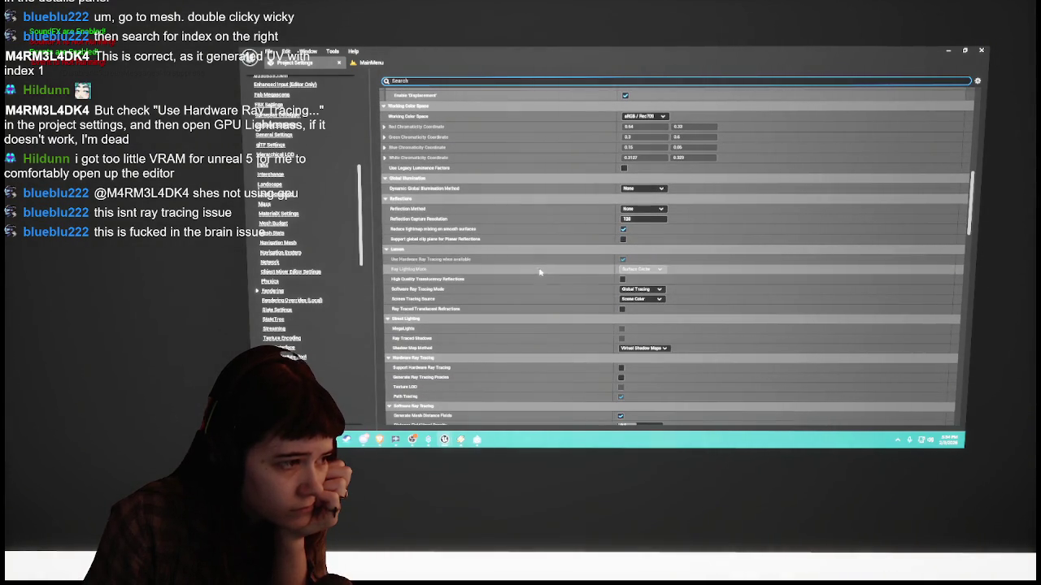
{"action": "scroll", "coordinate": [541, 263], "scroll_direction": "down", "scroll_amount": 1}
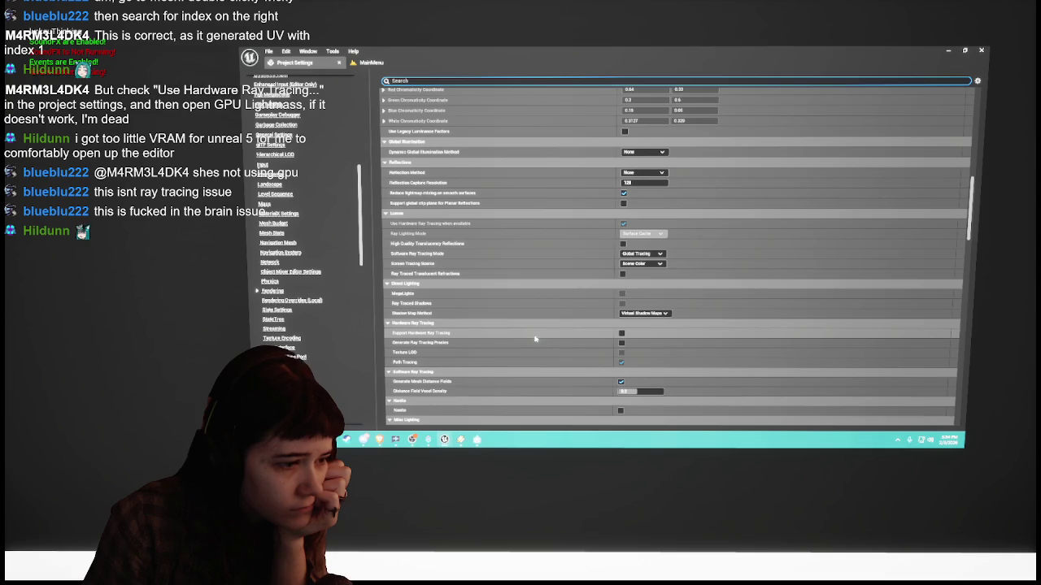
{"action": "scroll", "coordinate": [537, 334], "scroll_direction": "down", "scroll_amount": 1}
{"action": "scroll", "coordinate": [539, 297], "scroll_direction": "up", "scroll_amount": 3}
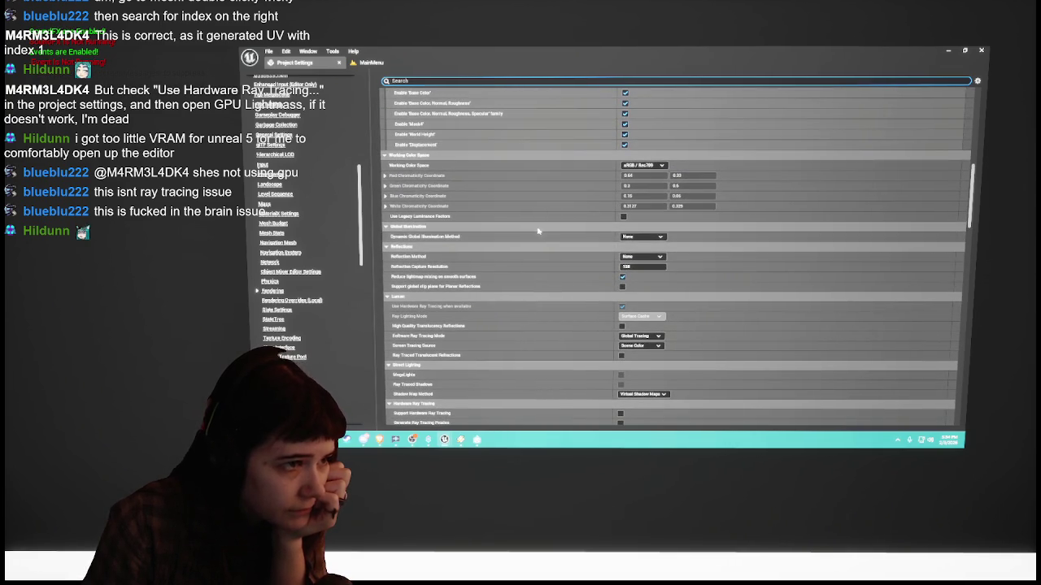
{"action": "scroll", "coordinate": [536, 236], "scroll_direction": "down", "scroll_amount": 2}
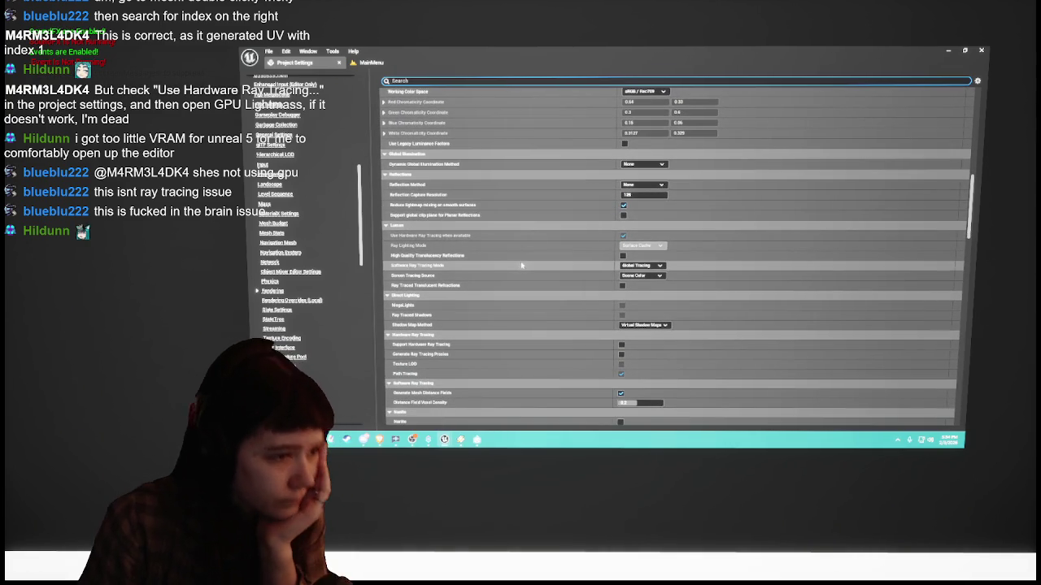
{"action": "scroll", "coordinate": [523, 256], "scroll_direction": "down", "scroll_amount": 1}
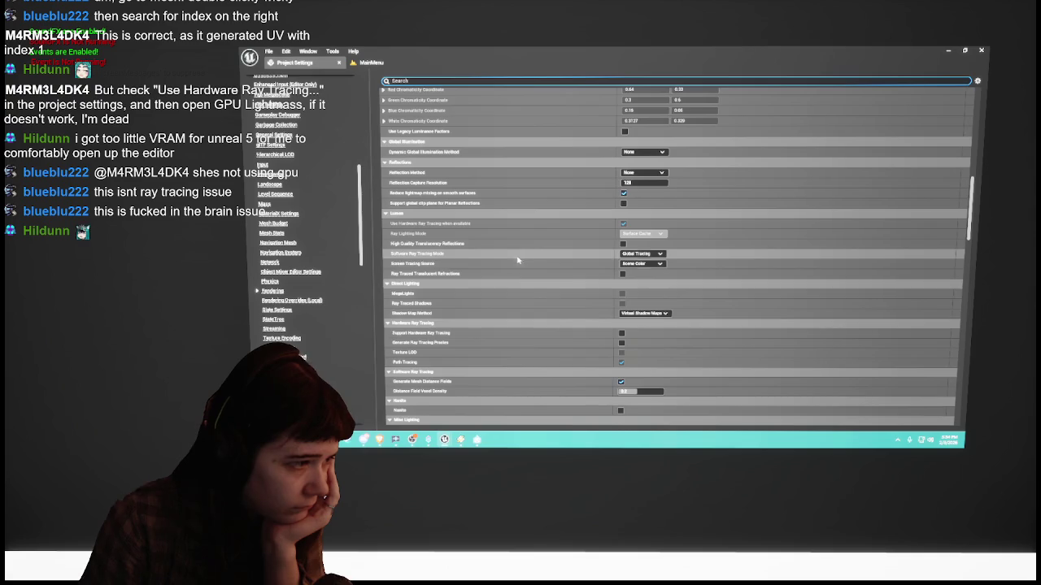
{"action": "scroll", "coordinate": [578, 318], "scroll_direction": "down", "scroll_amount": 2}
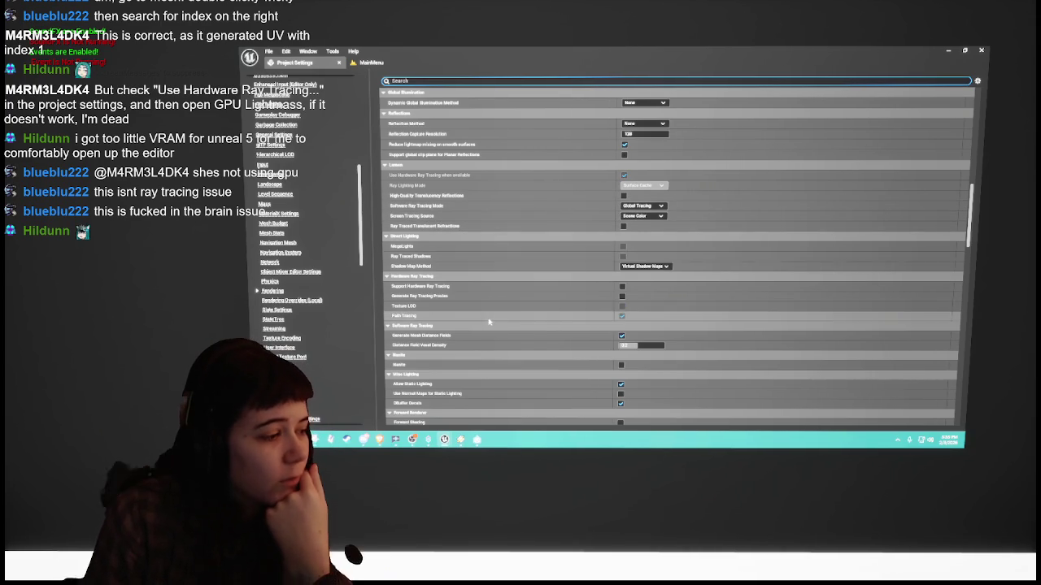
{"action": "scroll", "coordinate": [486, 327], "scroll_direction": "down", "scroll_amount": 5}
{"action": "scroll", "coordinate": [486, 328], "scroll_direction": "down", "scroll_amount": 3}
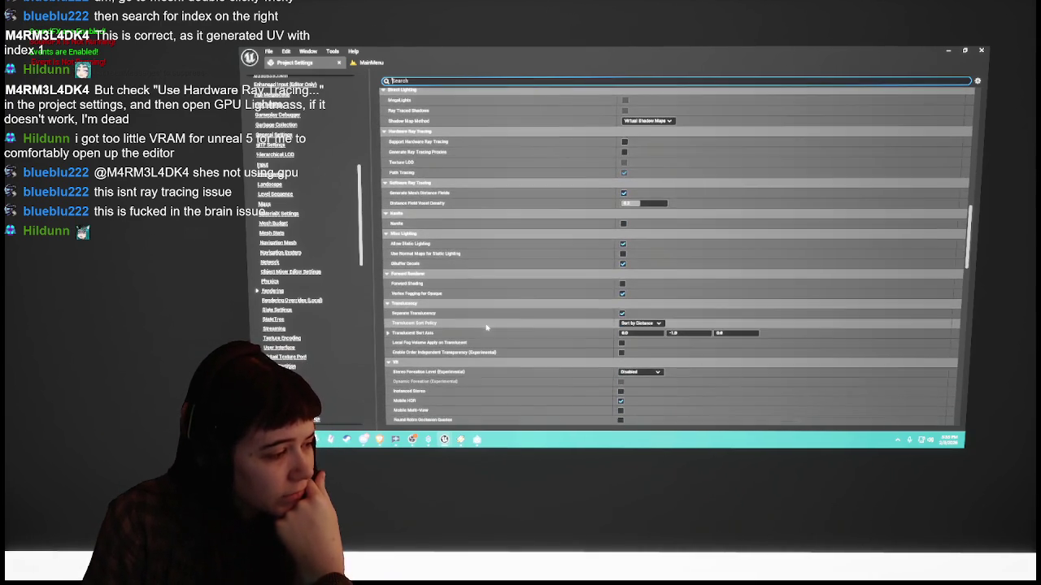
{"action": "scroll", "coordinate": [482, 325], "scroll_direction": "up", "scroll_amount": 5}
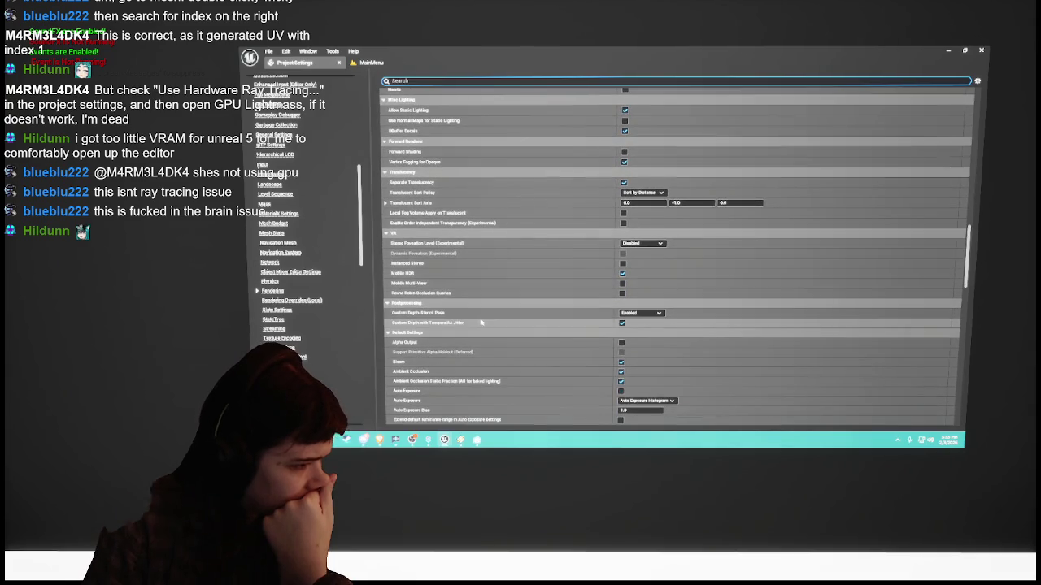
{"action": "scroll", "coordinate": [481, 323], "scroll_direction": "up", "scroll_amount": 10}
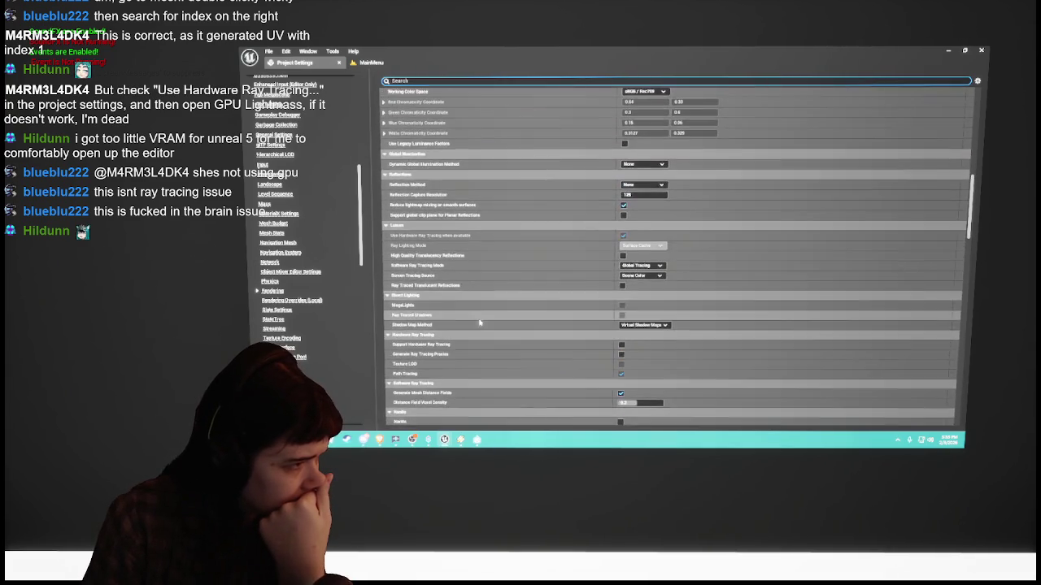
{"action": "scroll", "coordinate": [480, 323], "scroll_direction": "up", "scroll_amount": 12}
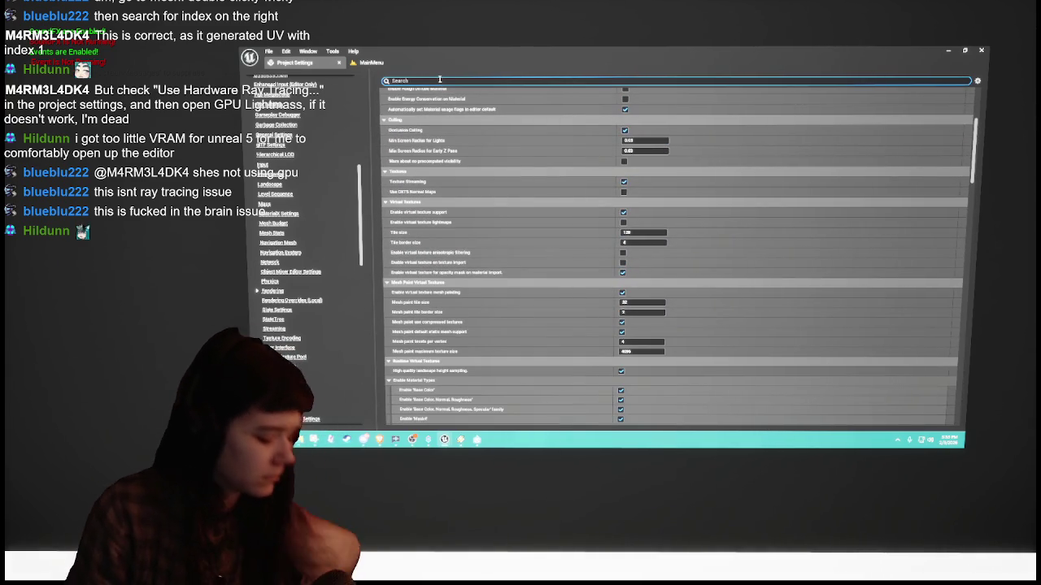
Step: Filter settings by 'use hardware' to confirm Use Hardware Ray Tracing when available is on, then return to MainMenu
{"action": "type", "text": "use hard"}
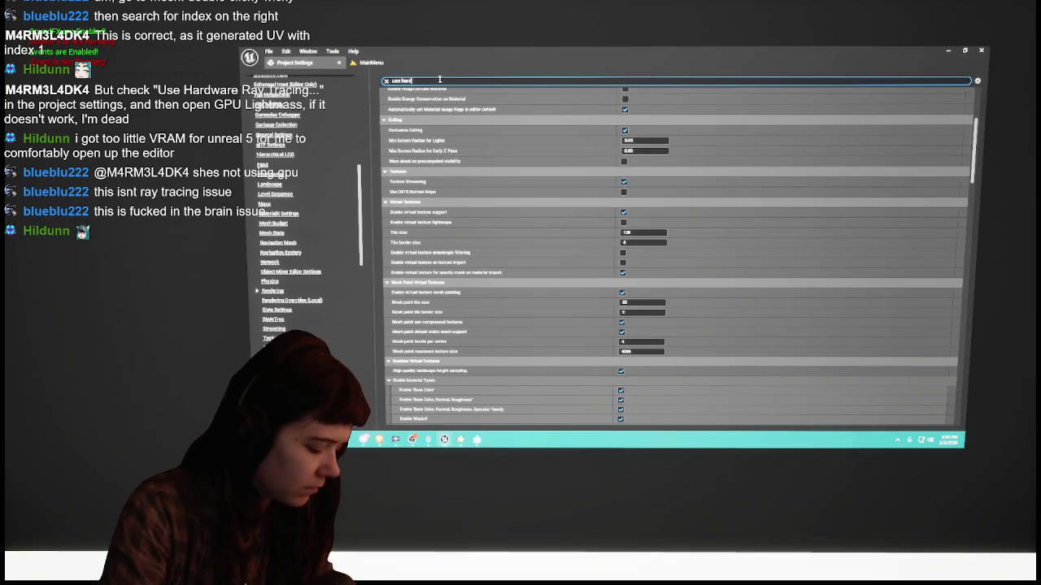
{"action": "type", "text": "ware"}
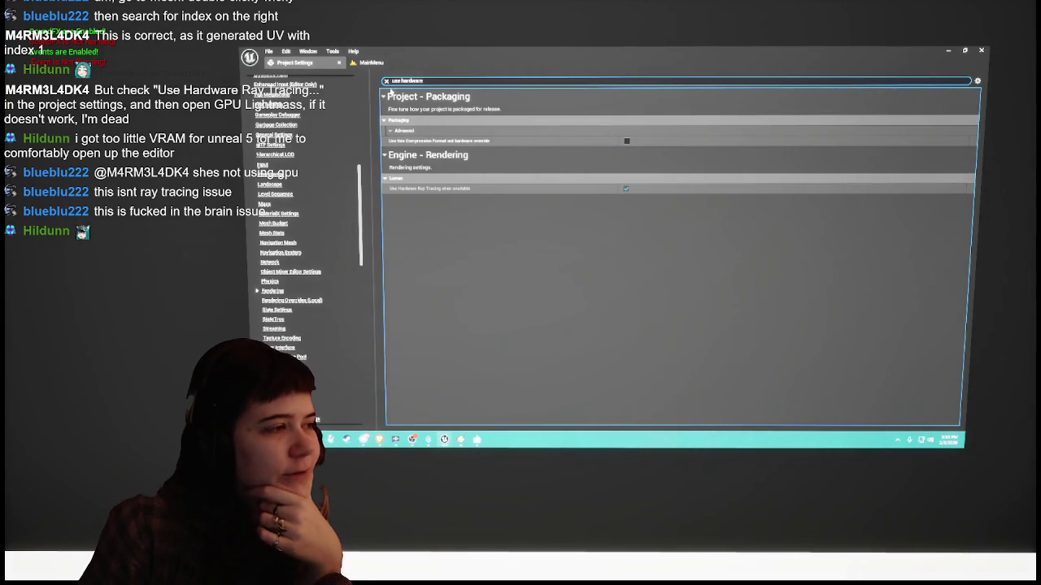
{"action": "left_click", "coordinate": [387, 81]}
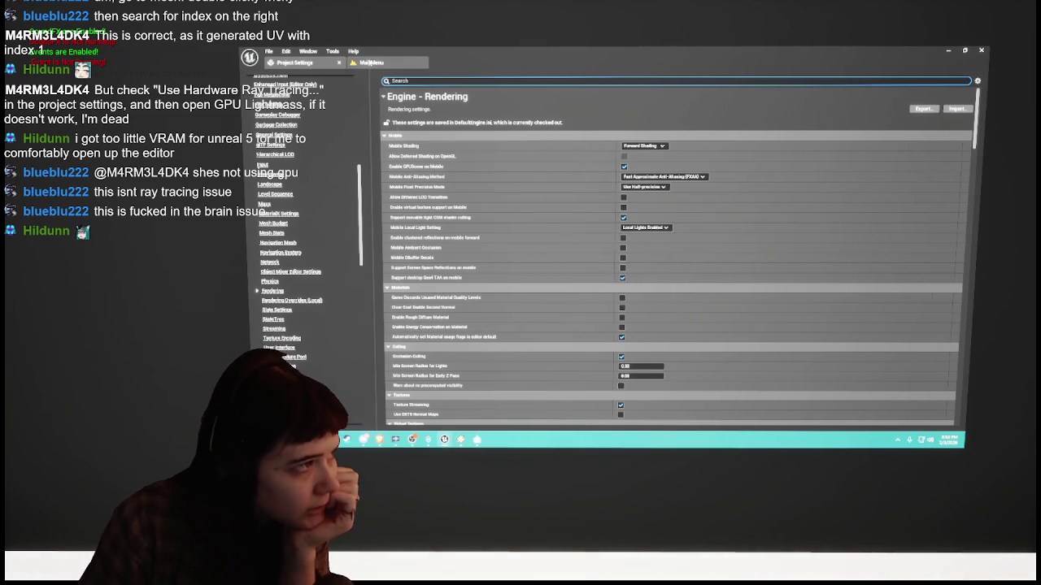
{"action": "left_click", "coordinate": [371, 63]}
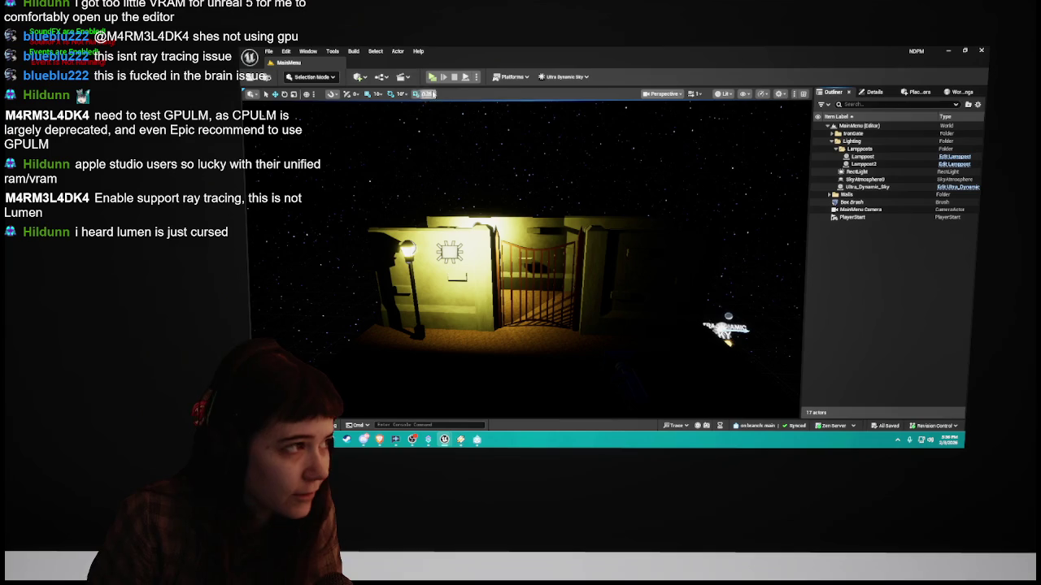
Step: In Project Settings, enable Support Hardware Ray Tracing and restart the editor to apply it
{"action": "left_click", "coordinate": [286, 52]}
{"action": "left_click", "coordinate": [325, 165]}
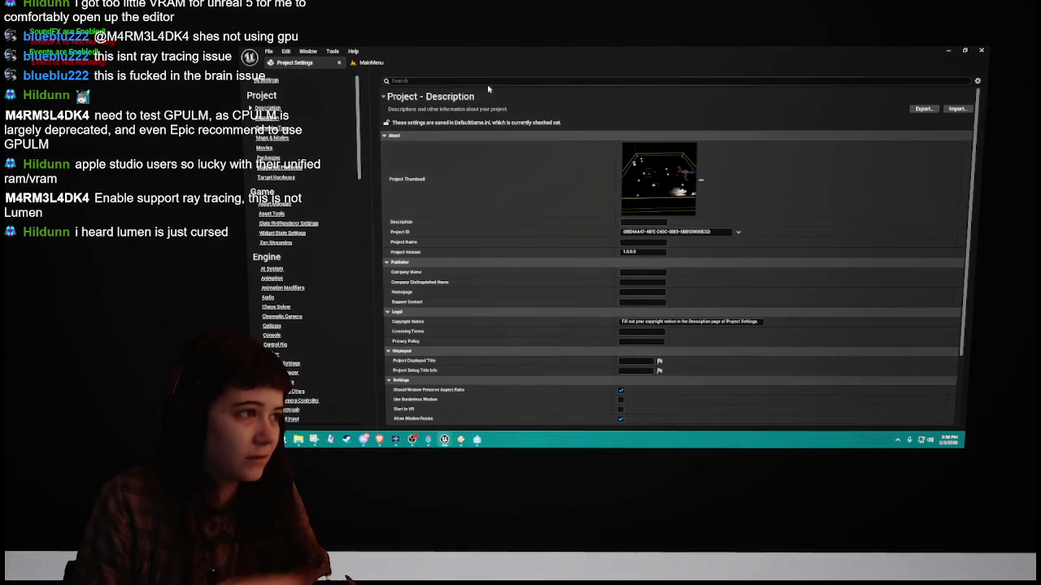
{"action": "left_click", "coordinate": [422, 81]}
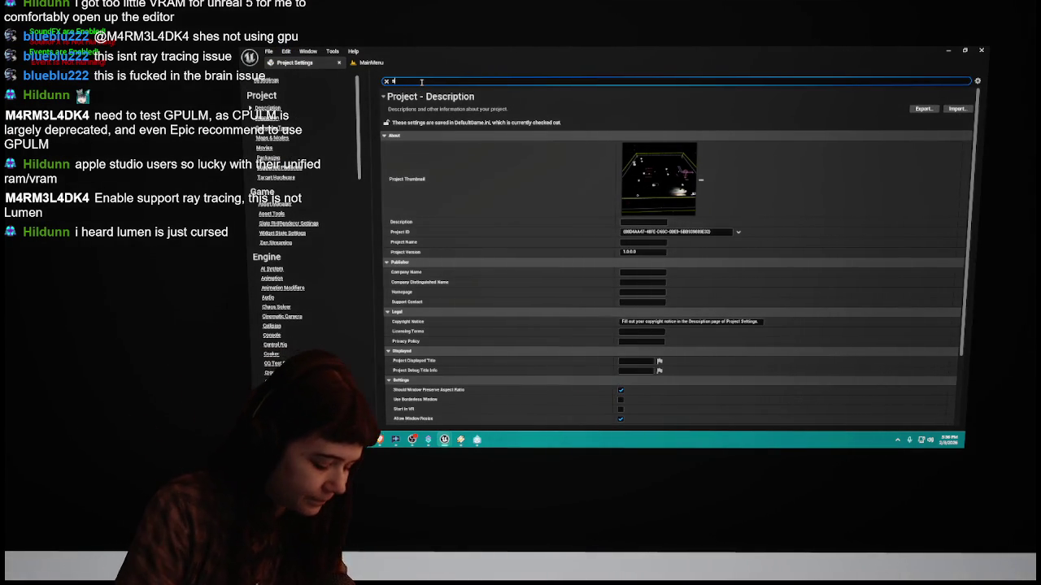
{"action": "type", "text": "support"}
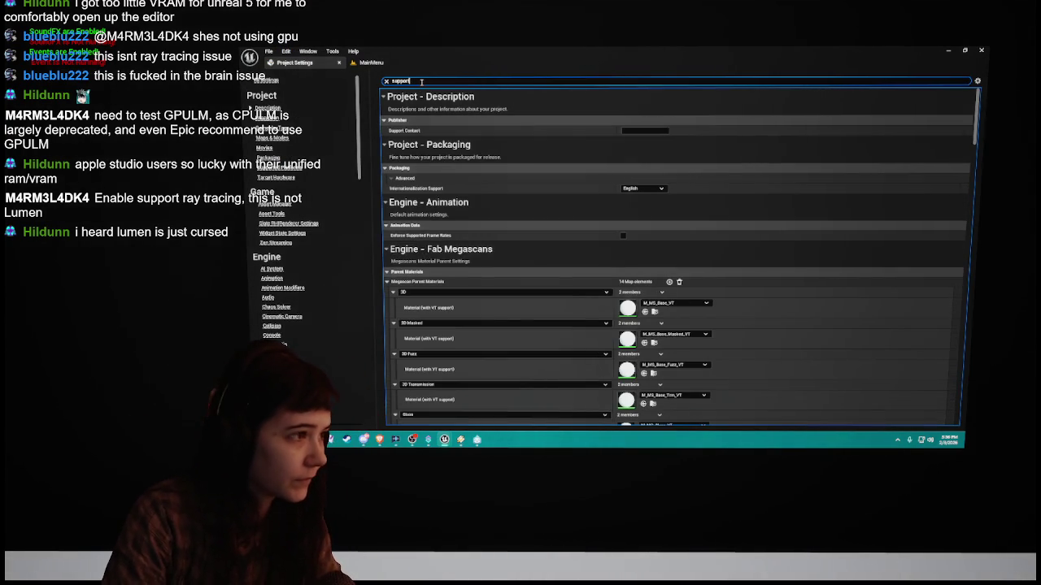
{"action": "type", "text": " rac"}
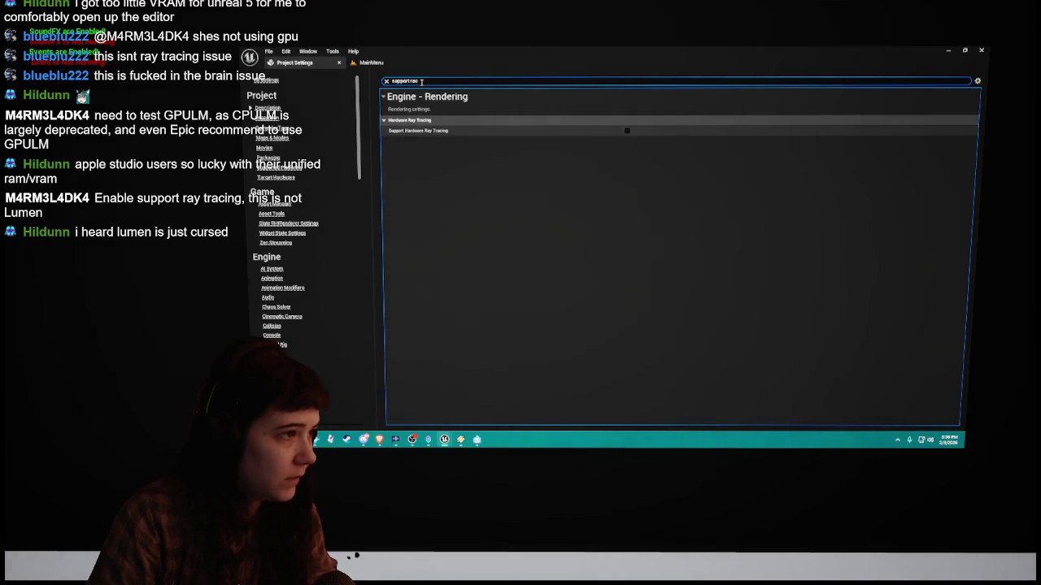
{"action": "type", "text": "y"}
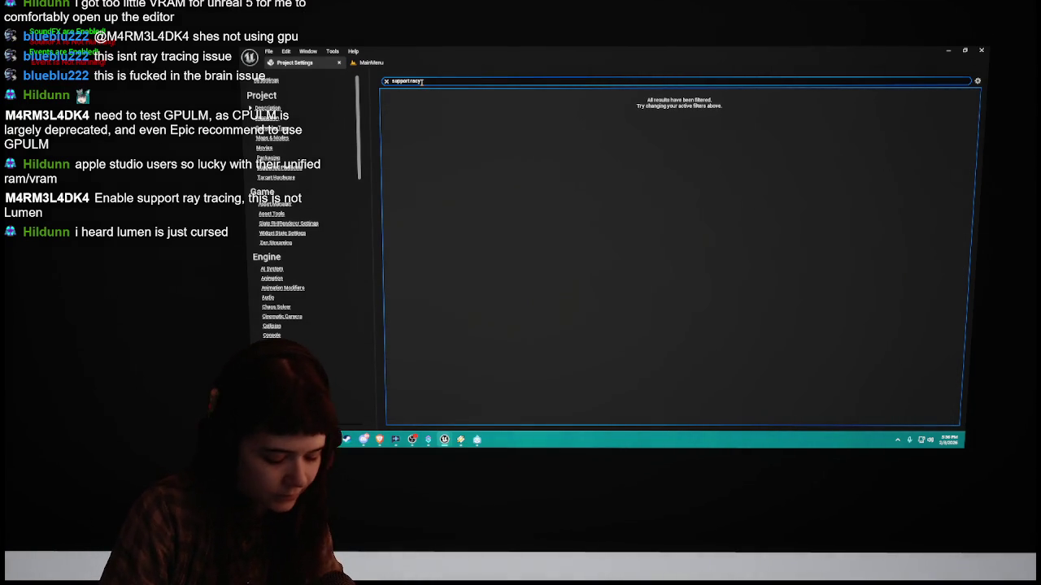
{"action": "type", "text": "y"}
{"action": "left_click", "coordinate": [626, 131]}
{"action": "left_click", "coordinate": [897, 409]}
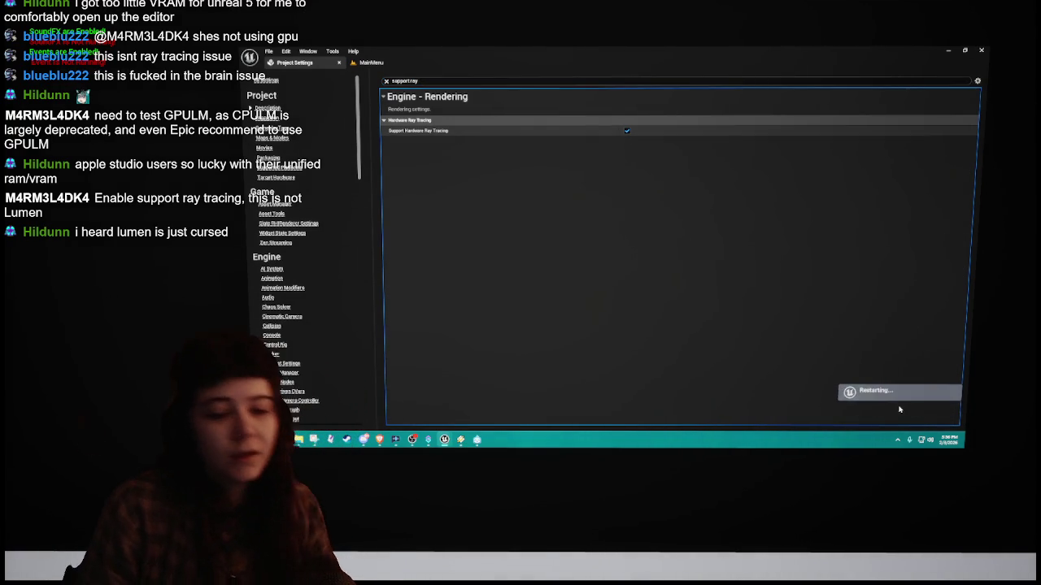
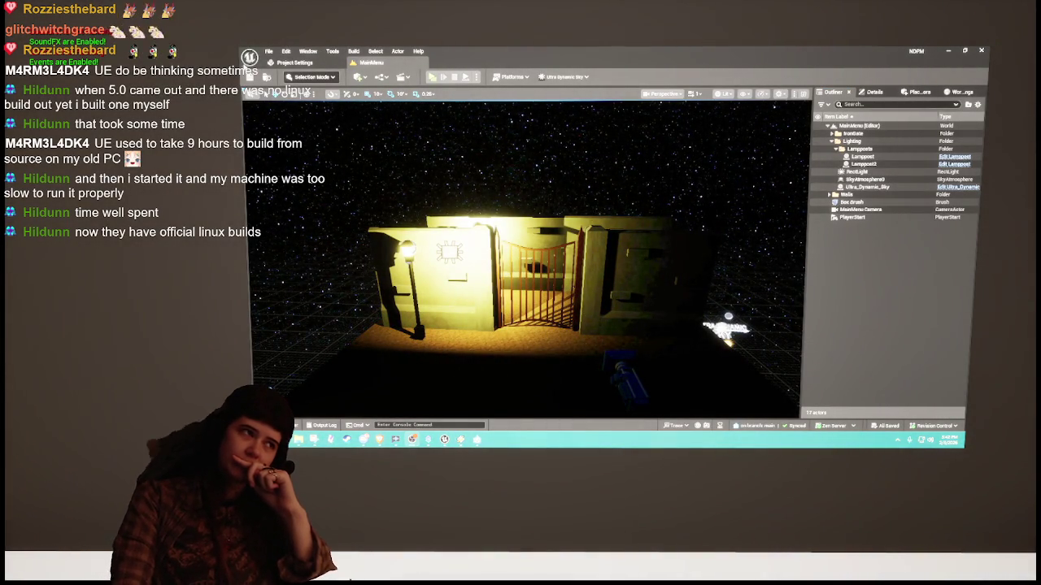
Step: Run Build Lighting Only to bake the MainMenu level's lamppost and gate lighting
{"action": "left_click", "coordinate": [353, 52]}
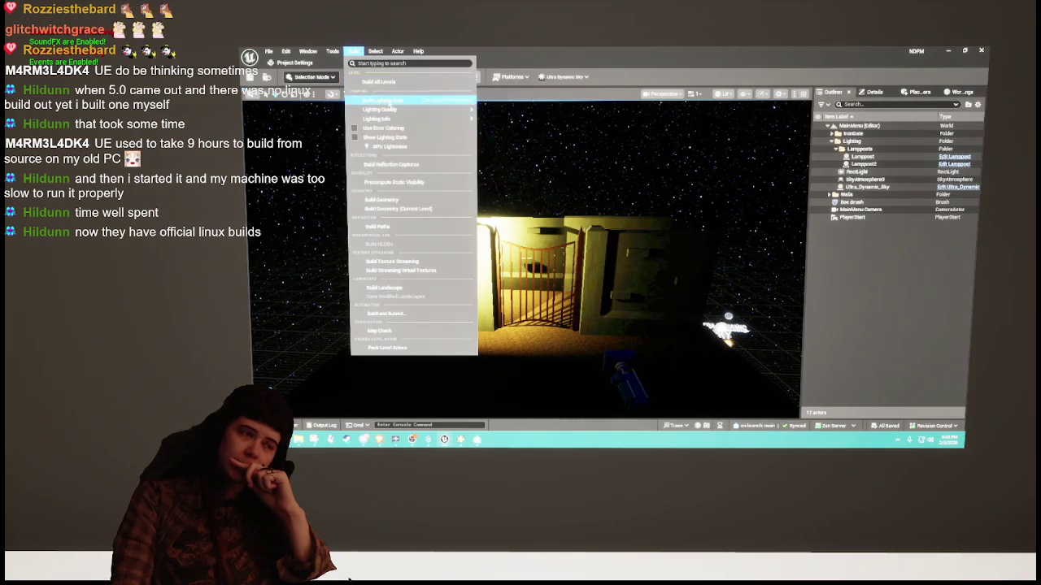
{"action": "left_click", "coordinate": [382, 79]}
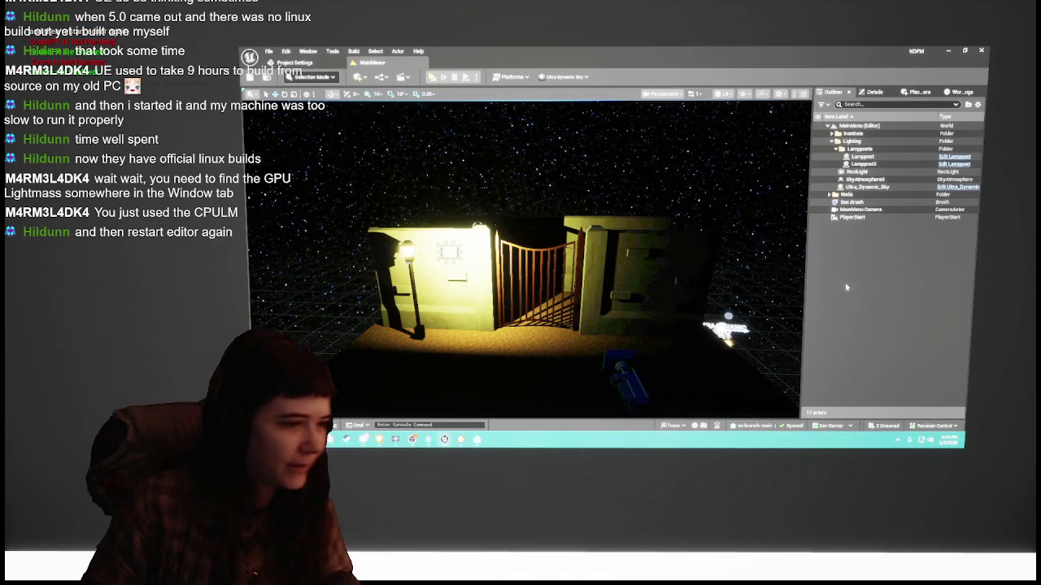
Step: Dismiss the Project Settings tab and exit the Unreal Engine 5 editor to the Windows desktop
{"action": "left_click", "coordinate": [340, 63]}
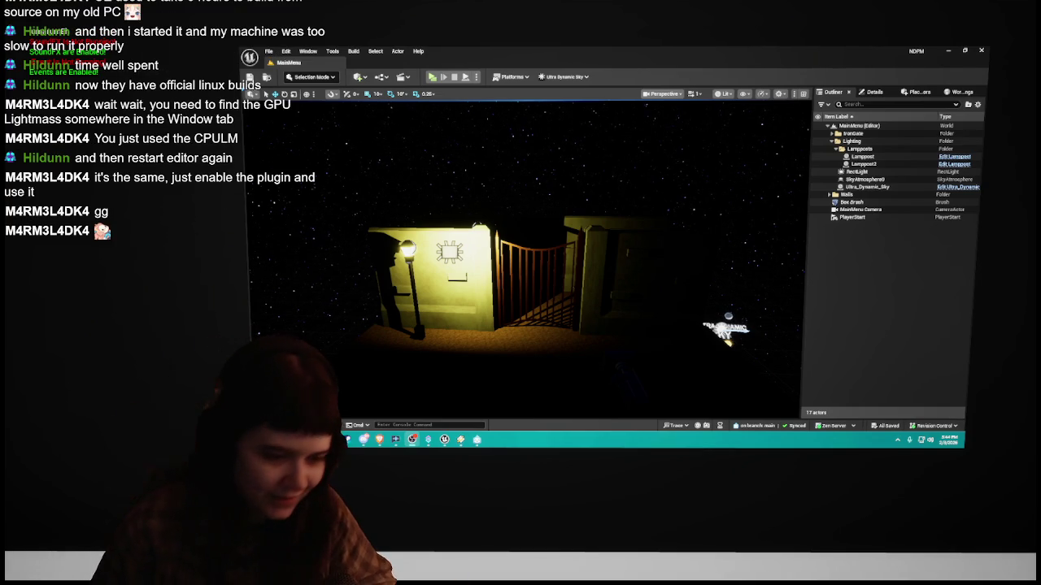
{"action": "left_click_drag", "start_coordinate": [605, 208], "coordinate": [605, 241]}
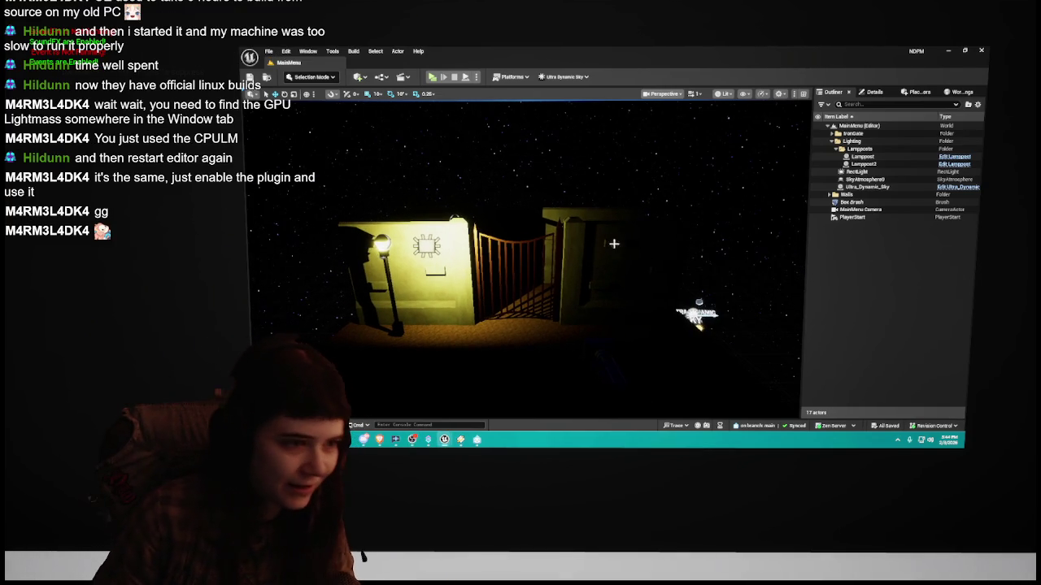
{"action": "left_click", "coordinate": [980, 50]}
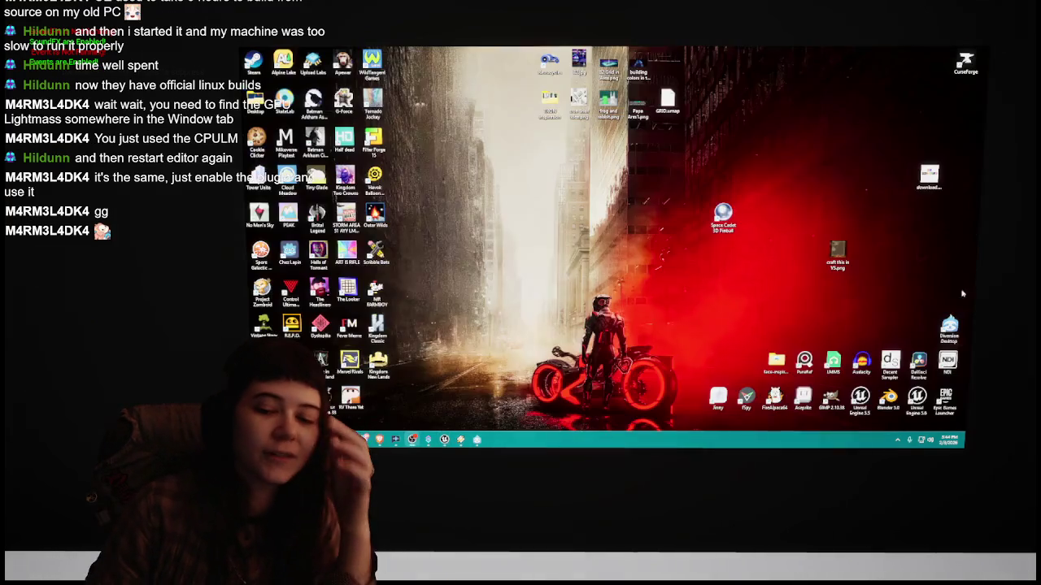